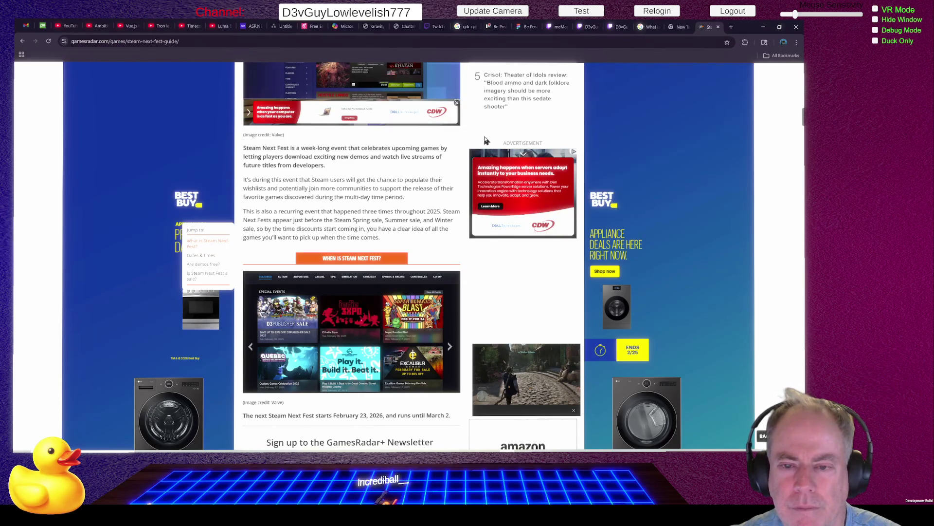
- Switch to the Chrome window showing the Be Positive! Steam store page
key("alt+Tab")
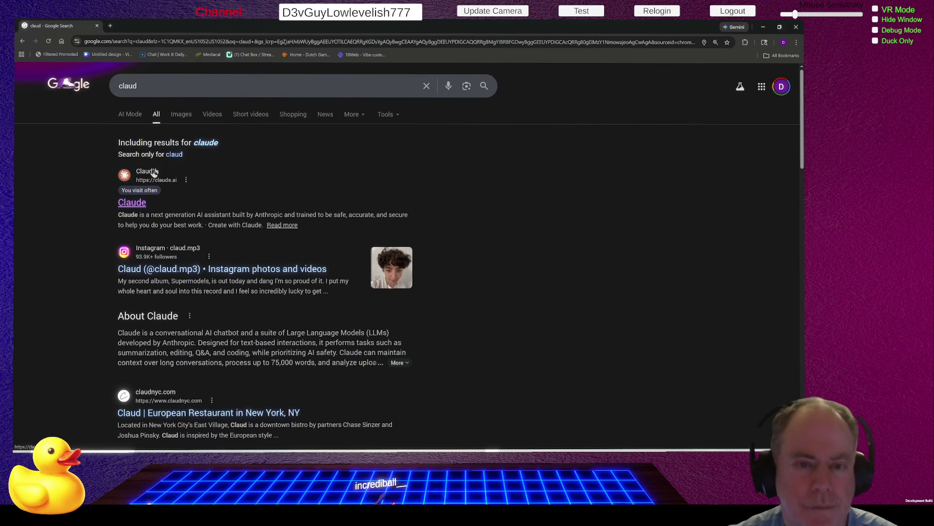
- Open Claude and send 'How important is it to get the right release date for Steam'
left_click(153, 172)
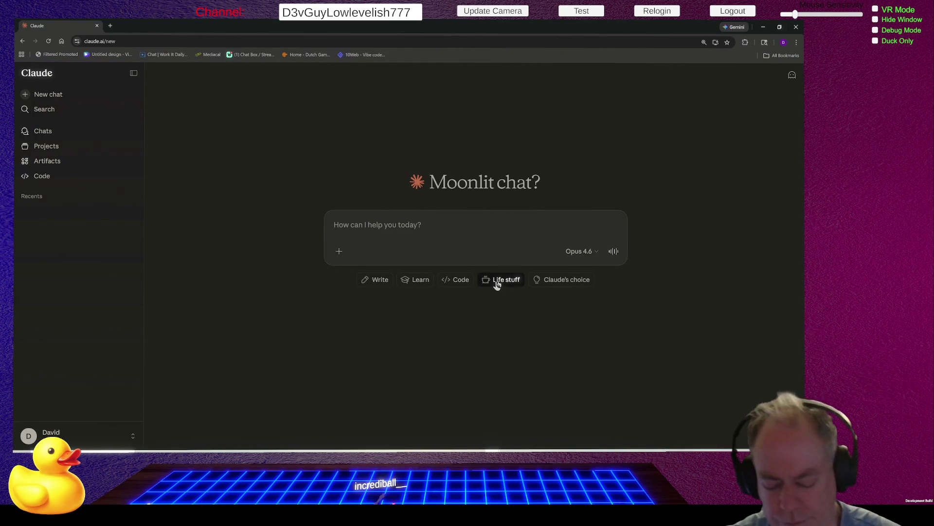
type("How importa")
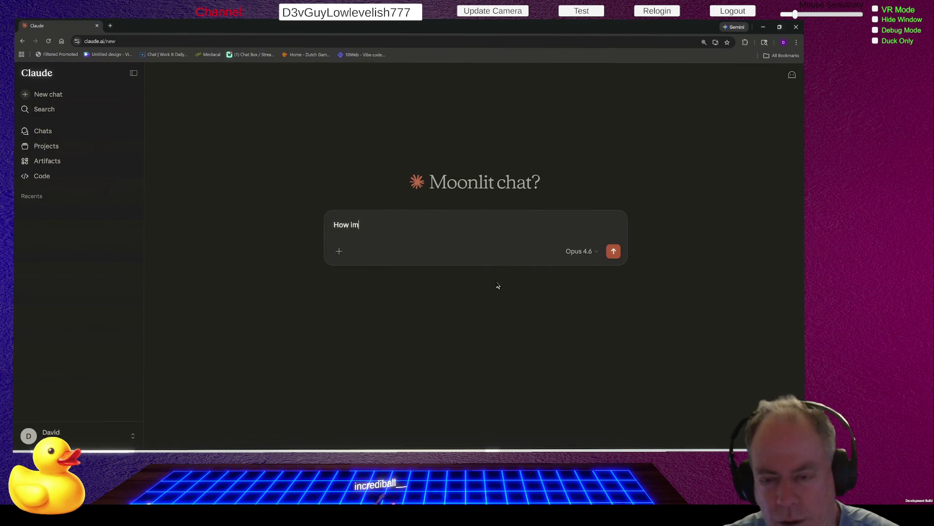
key("BackSpace")
type("ant is it ")
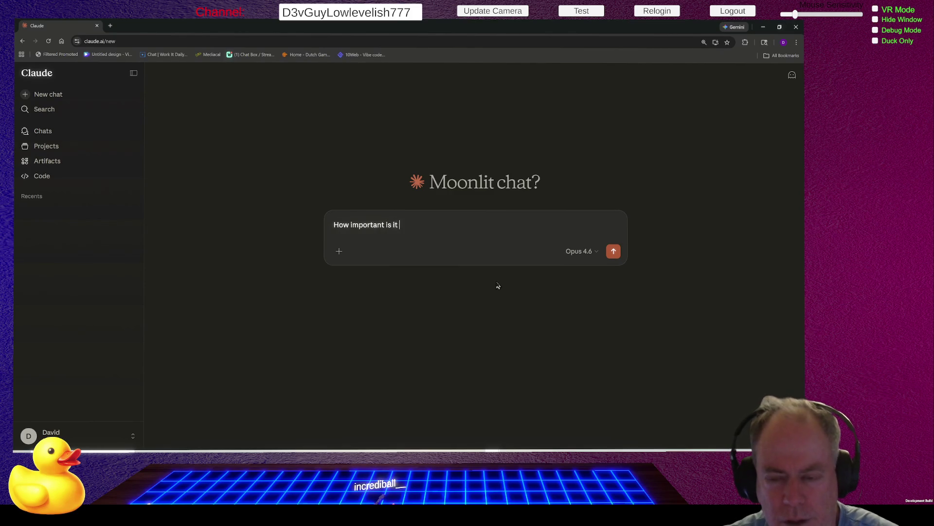
type("to get the")
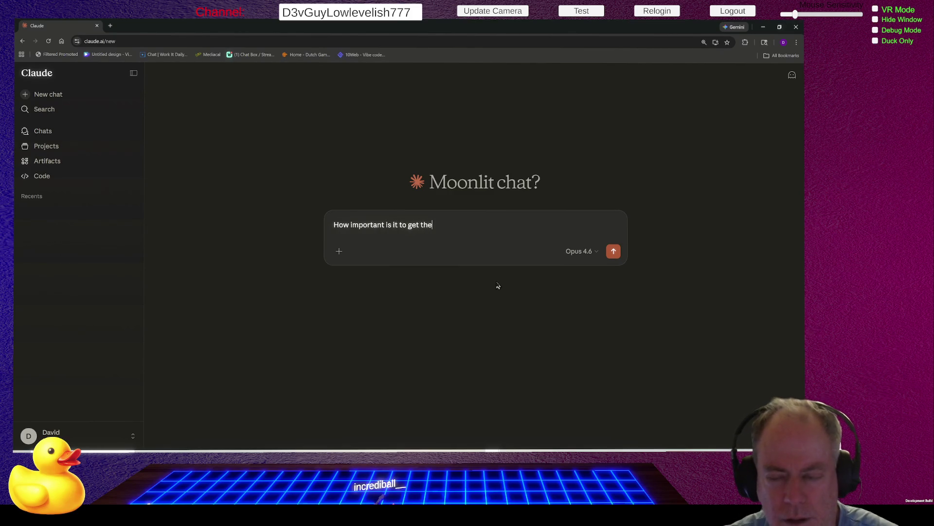
type(" right r")
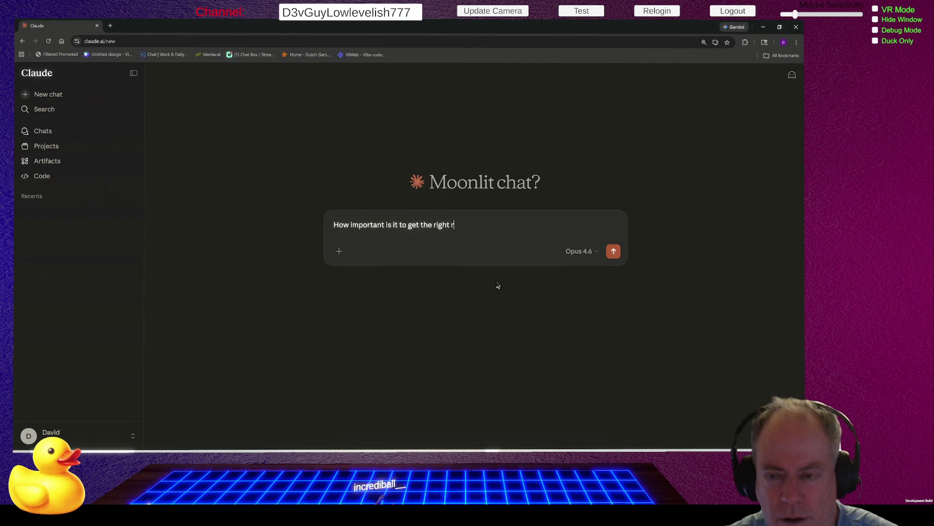
type("eleaw")
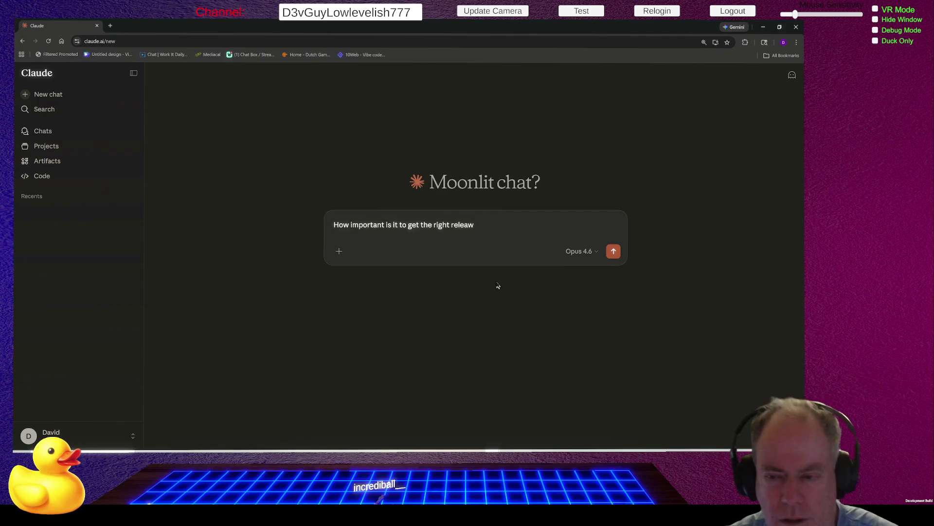
key("BackSpace")
type("se date for ")
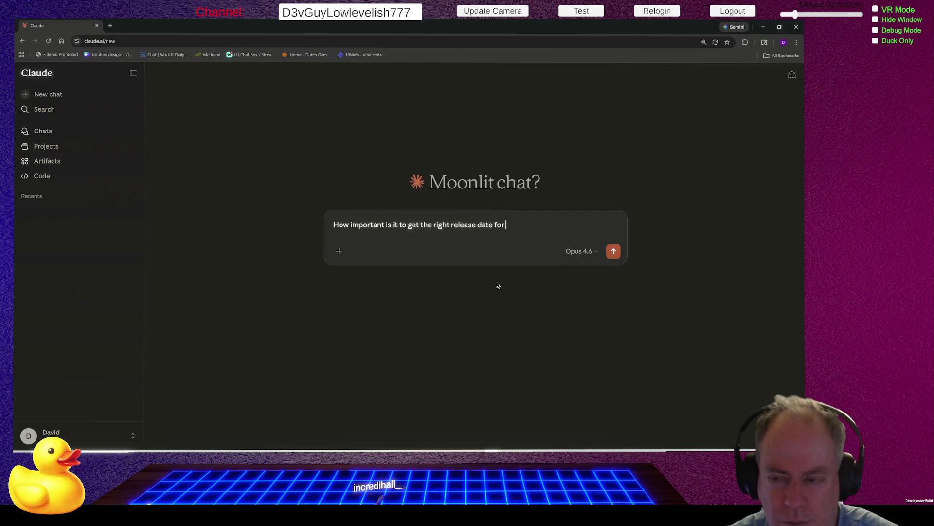
type("Steam")
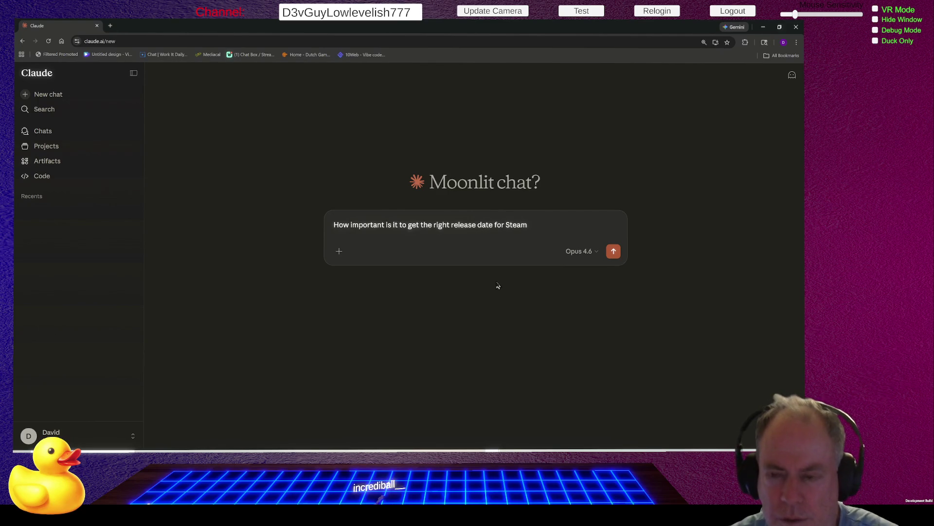
key("Return")
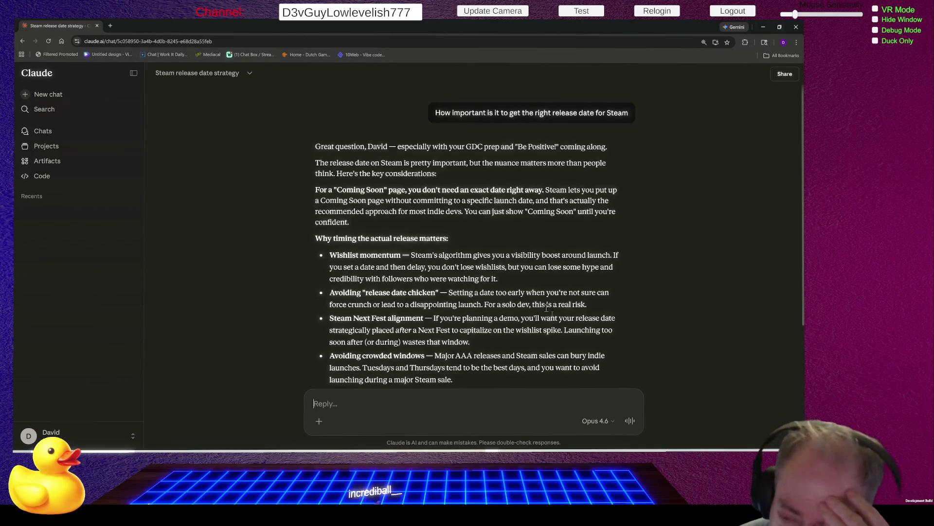
- Scroll through Claude's release-date answer down to the advice to stay Coming Soon until after GDC
scroll(569, 250, "down", 1)
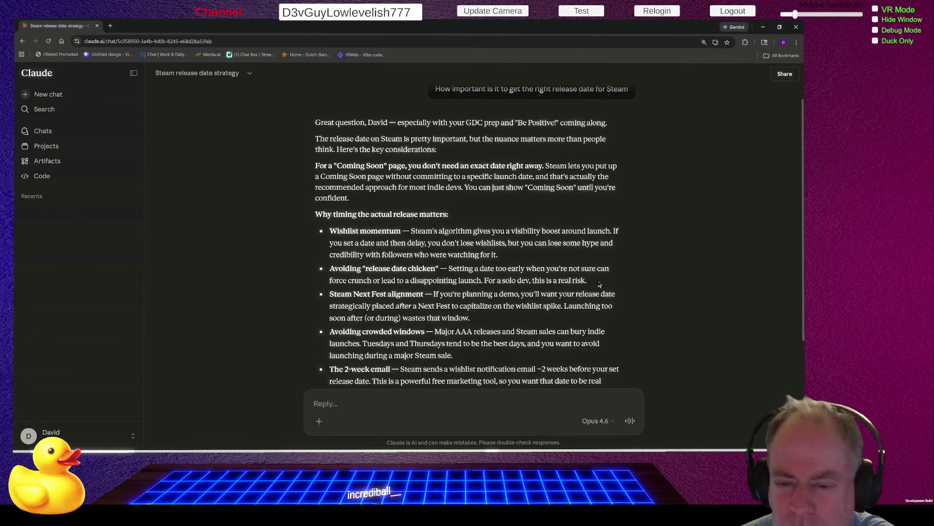
scroll(581, 282, "down", 2)
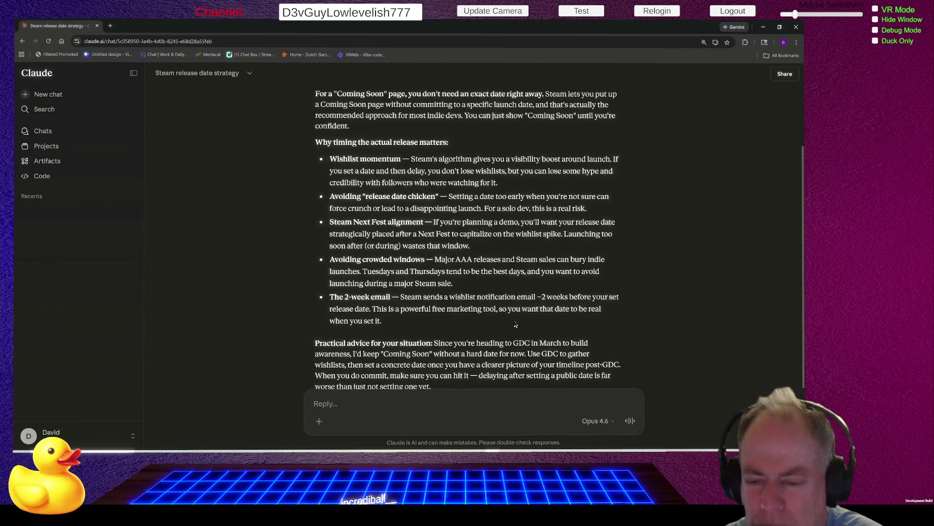
scroll(516, 324, "down", 2)
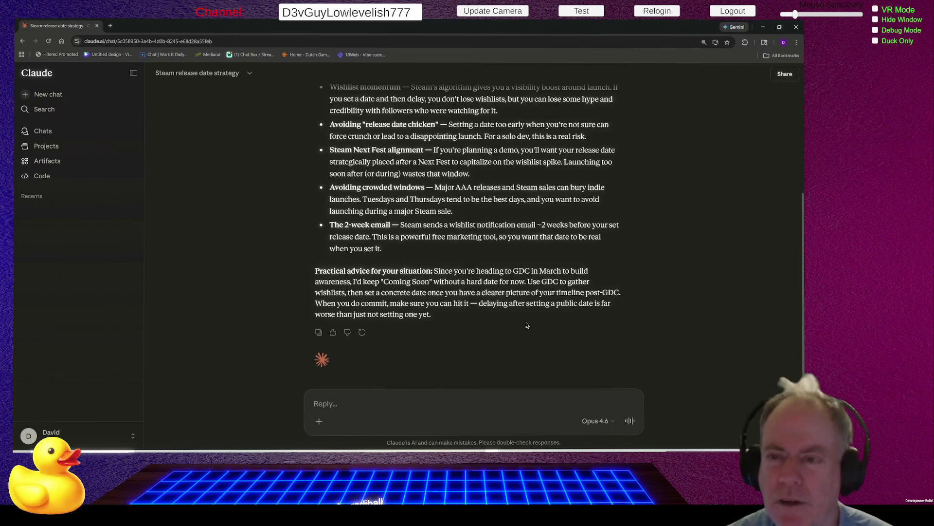
scroll(598, 306, "up", 2)
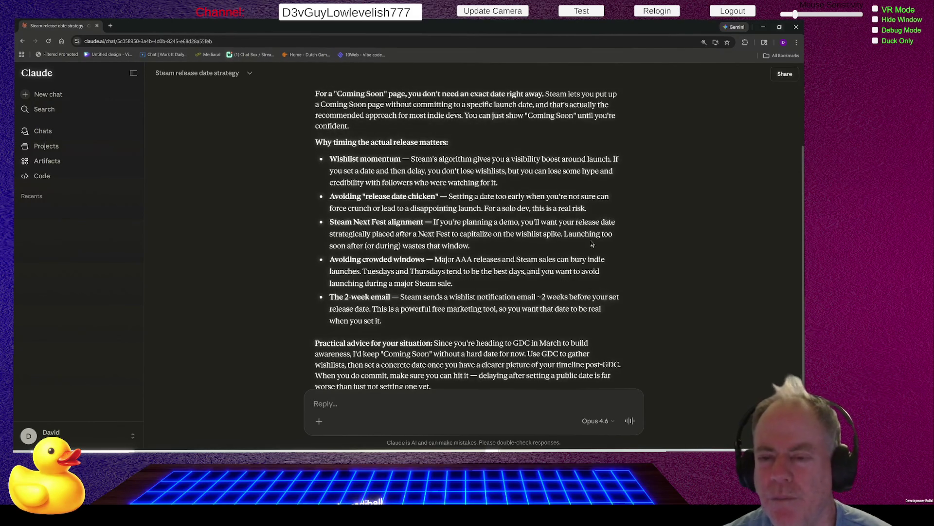
scroll(528, 211, "down", 2)
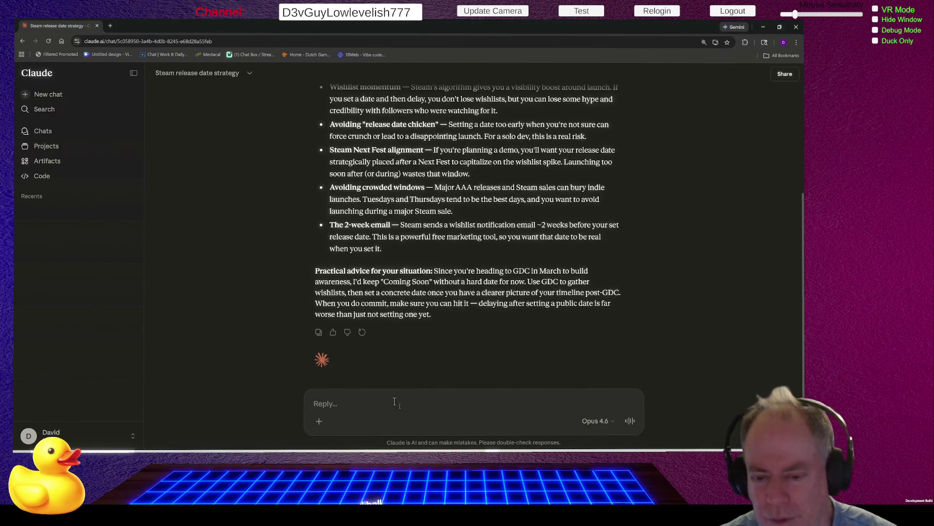
- Send the follow-up that Steam seems to require an "Intended Release" date for the Coming Soon Page
type("Steam")
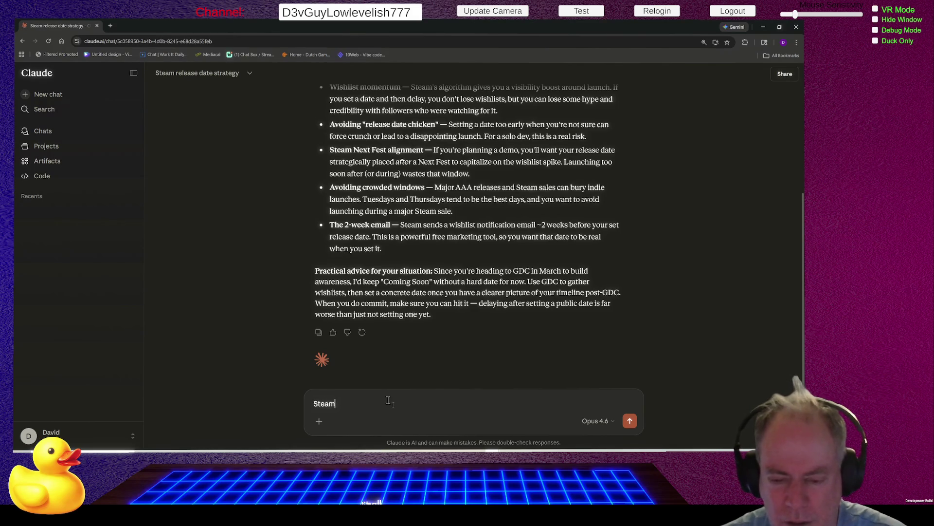
type(" seems to be rea")
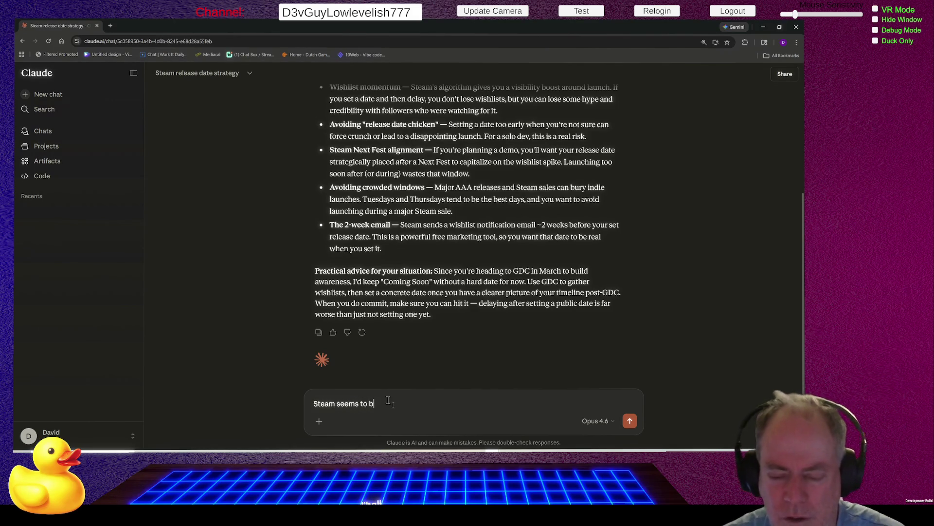
type("uir")
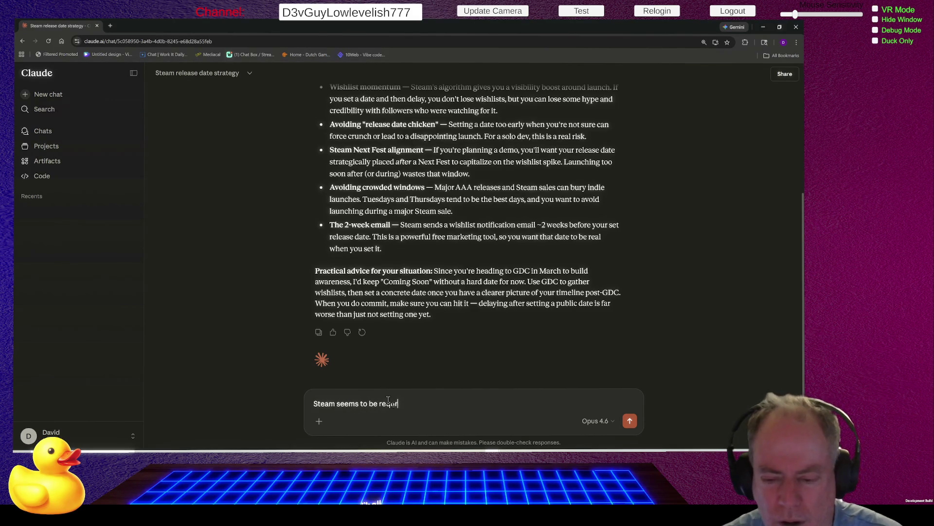
type("e")
key("BackSpace")
type("ing a ")
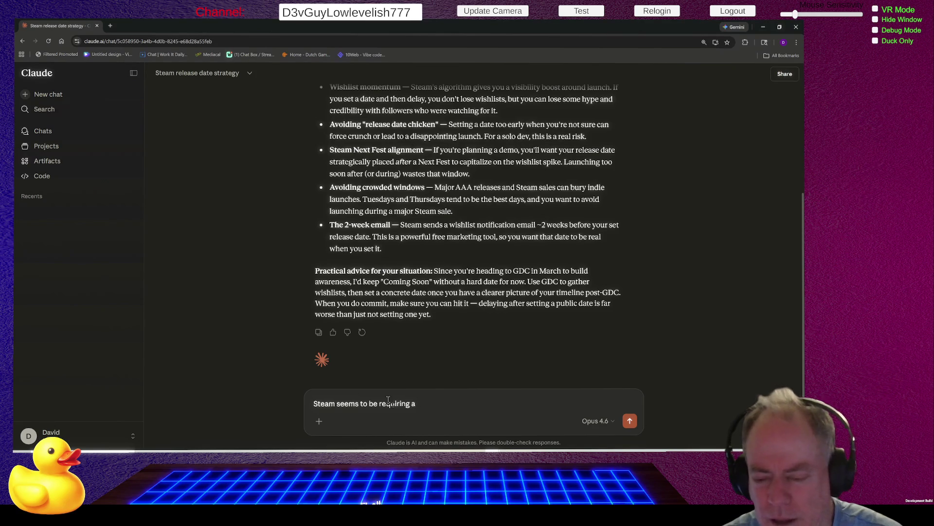
type(" \"In")
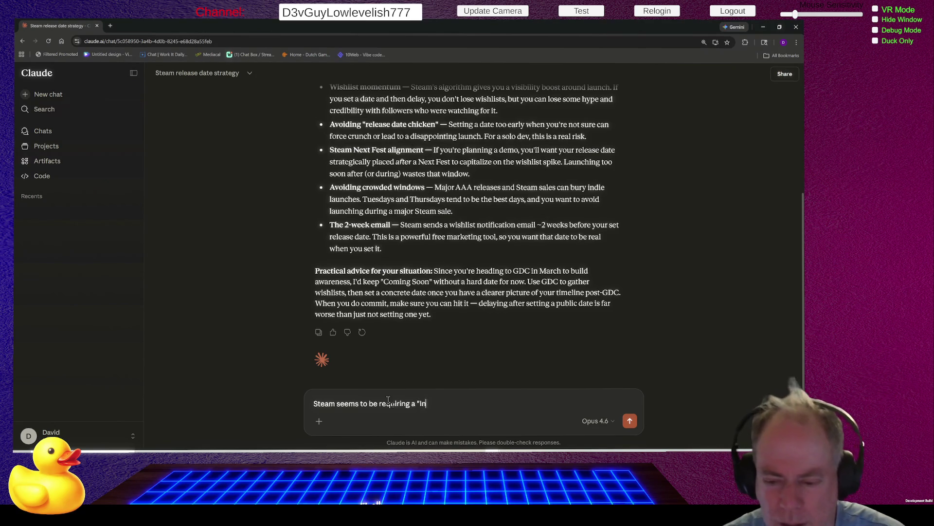
type("tendedrelease")
key("ctrl+BackSpace")
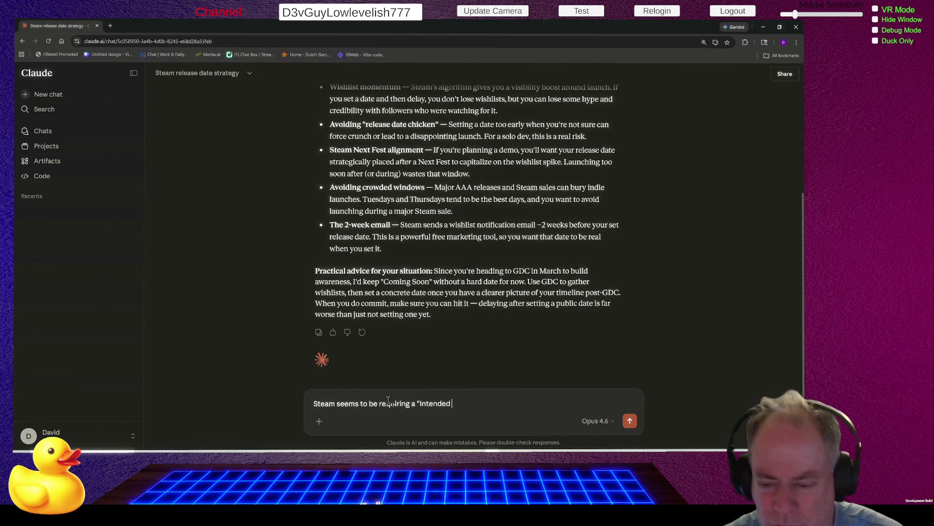
type("Release\"")
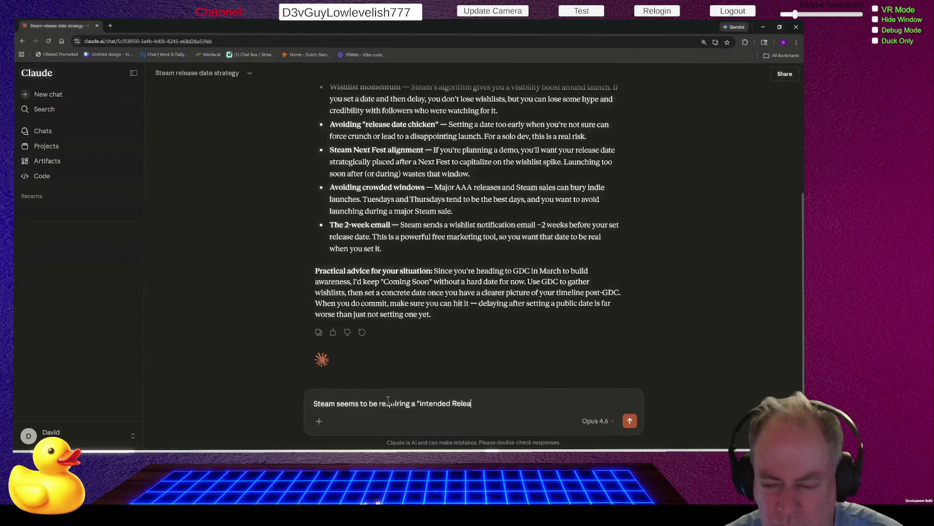
type(" dat")
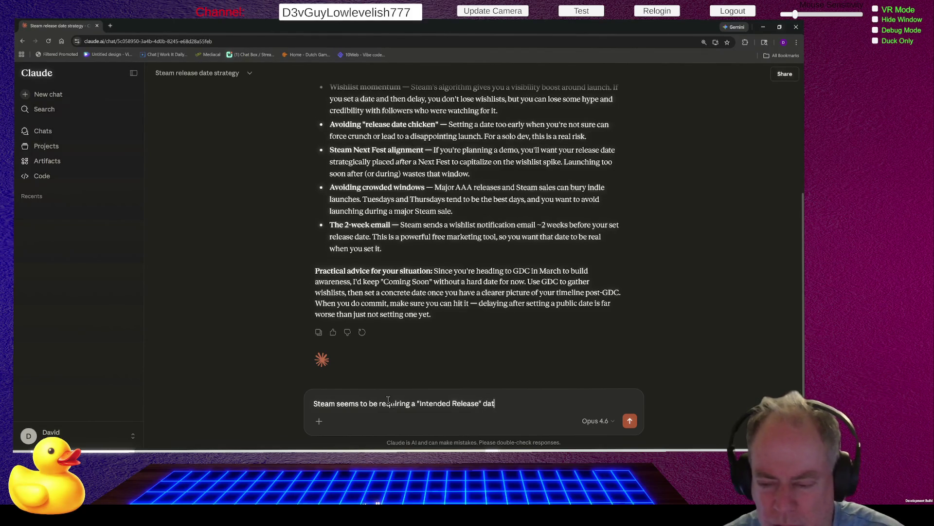
type("e for t")
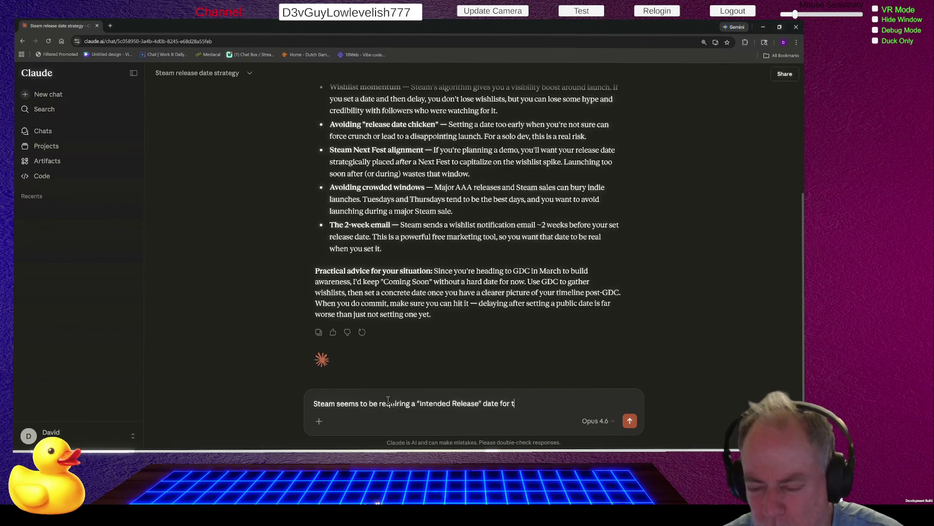
type("he Coming")
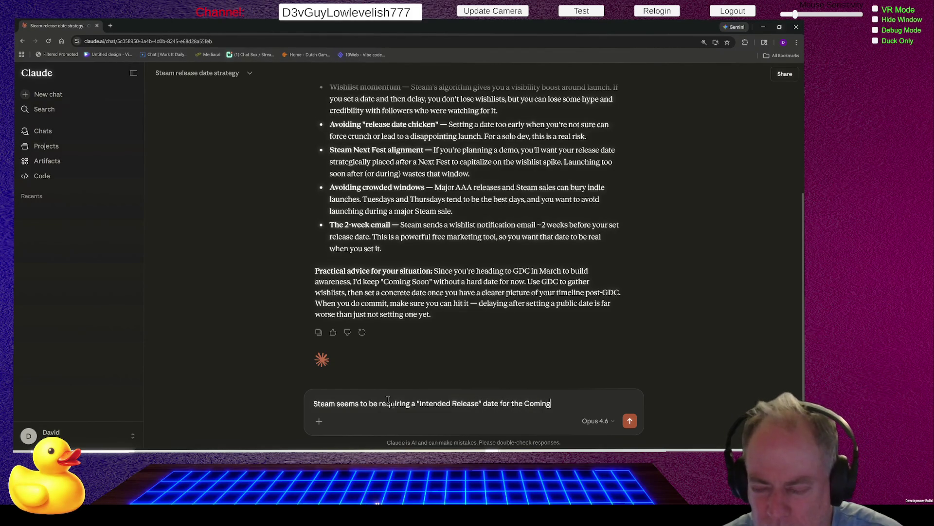
type(" Soon Page")
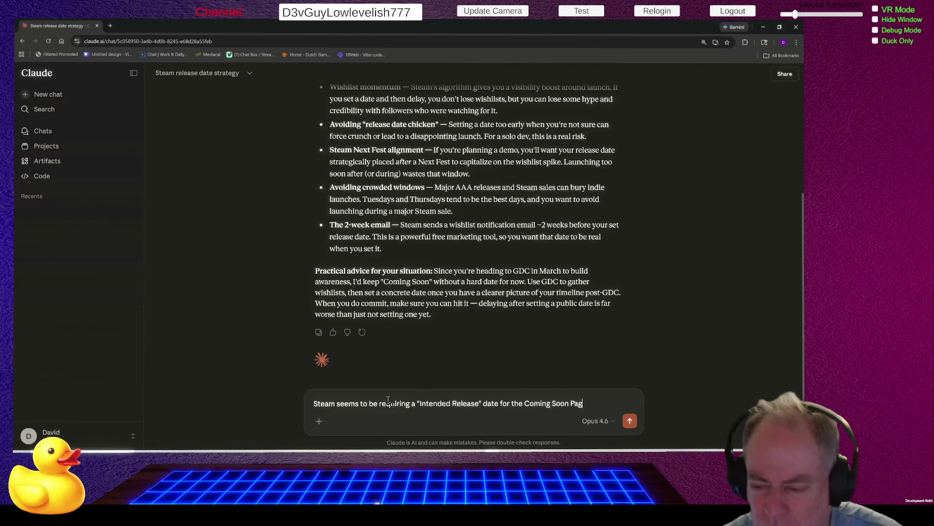
key("Return")
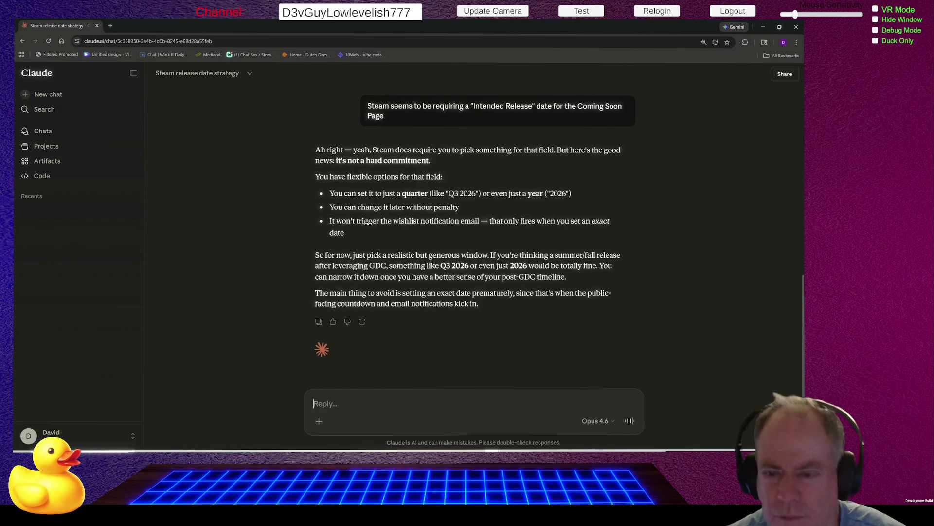
- Send the correction that only the Public Date accepts a rough date, not the "Intended Release Date"
type("Ac")
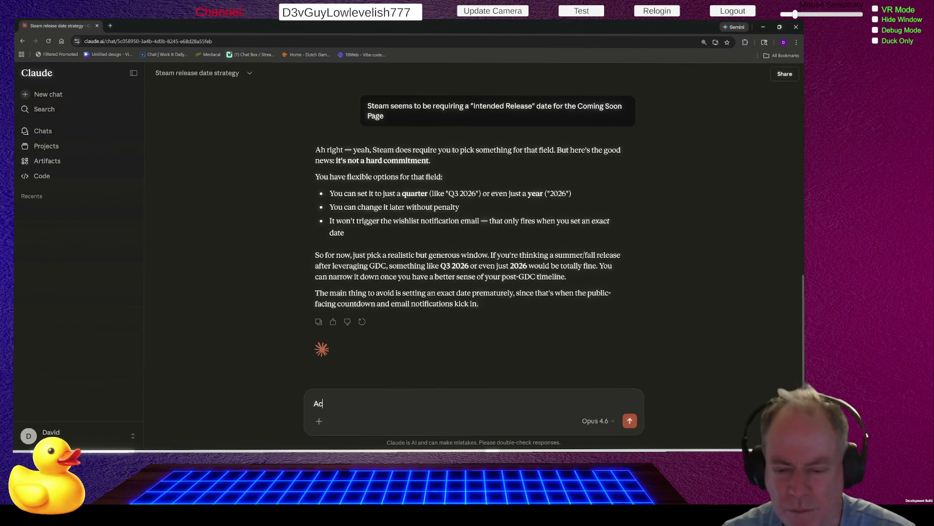
type("tually I")
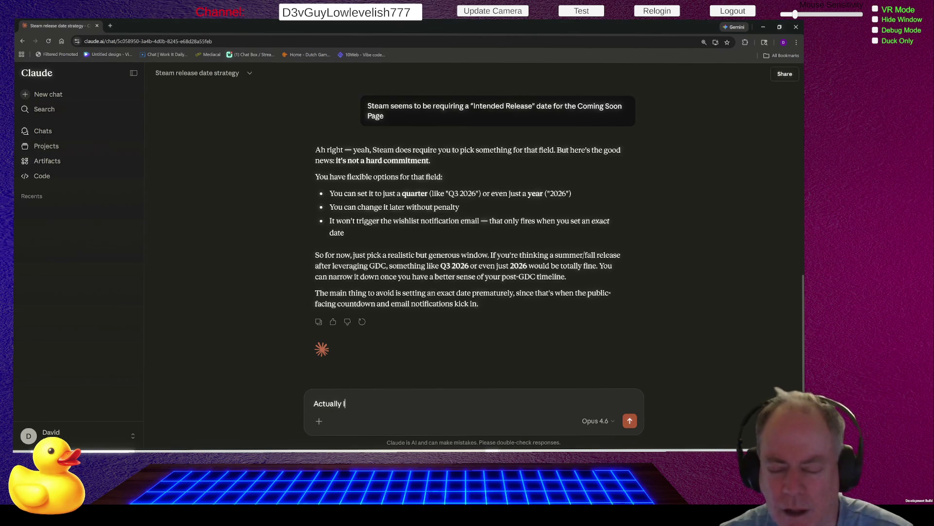
type(" can only se")
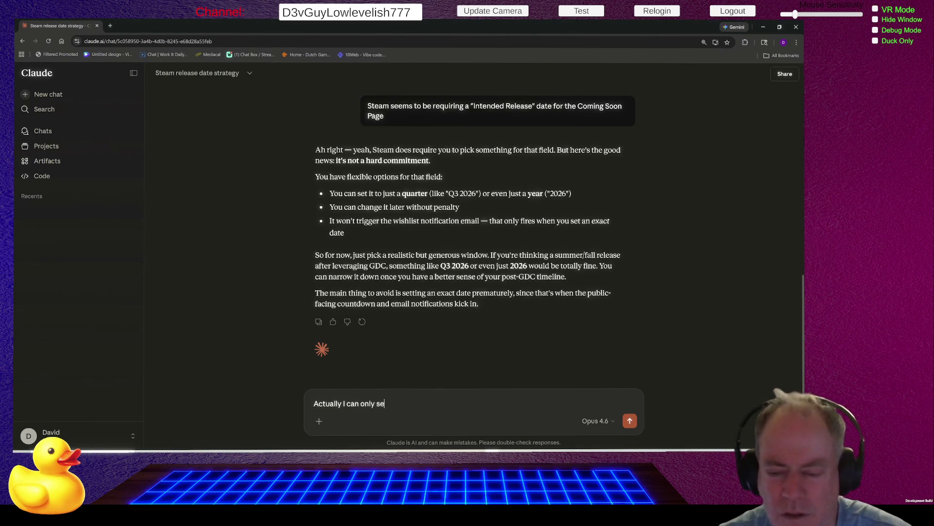
type("t a rough d")
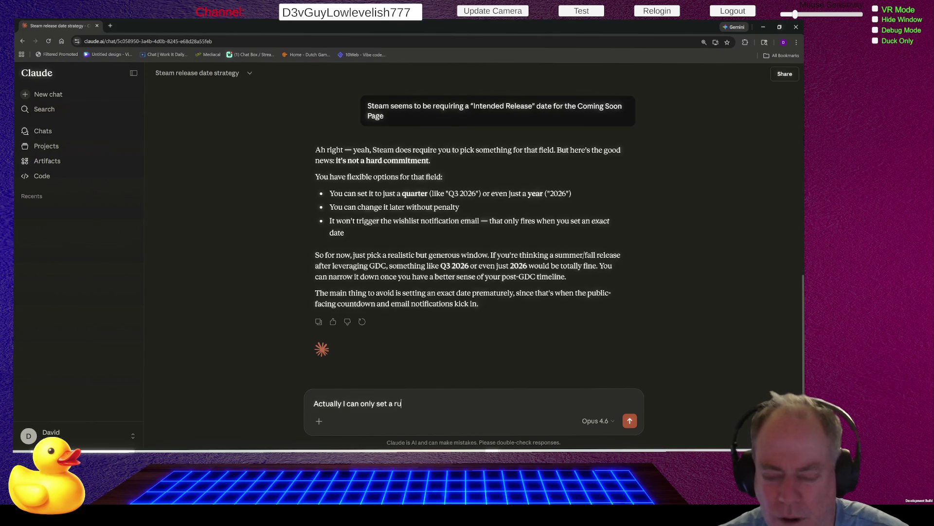
type("ate fro")
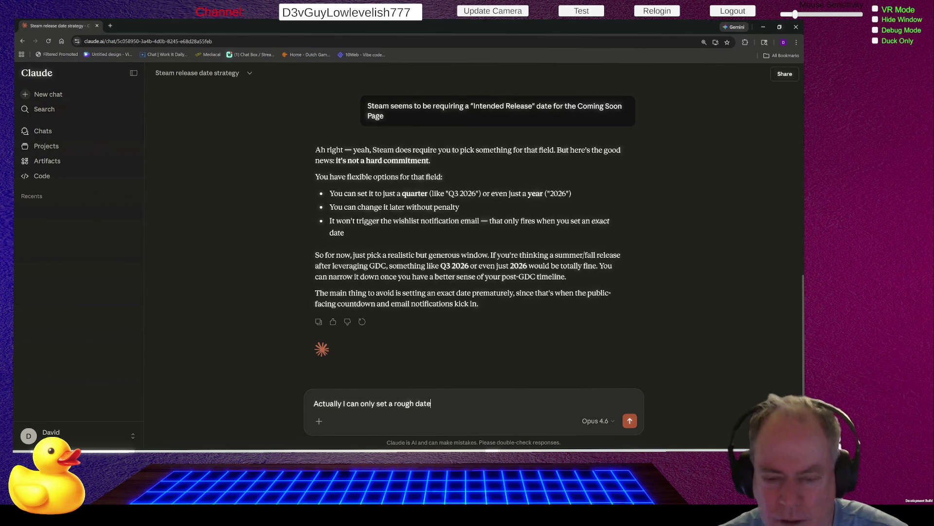
key("BackSpace")
key("BackSpace")
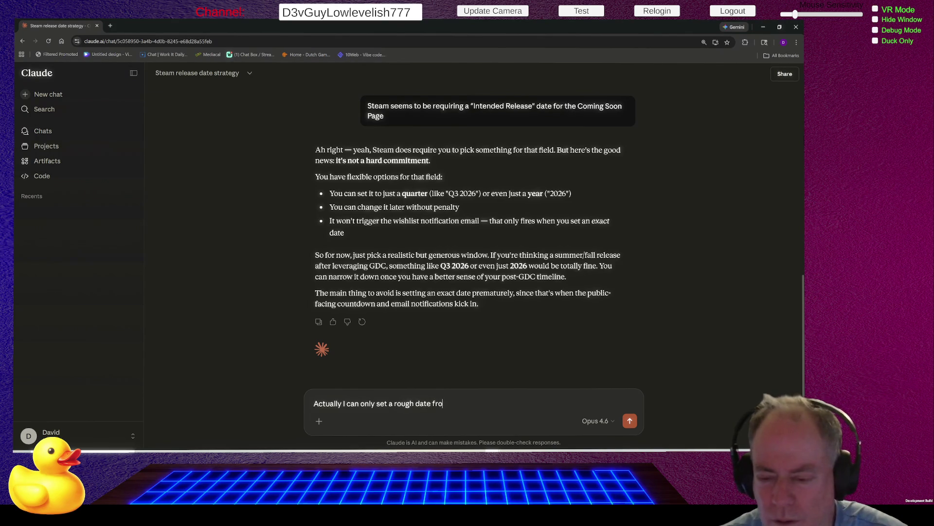
type("or the ")
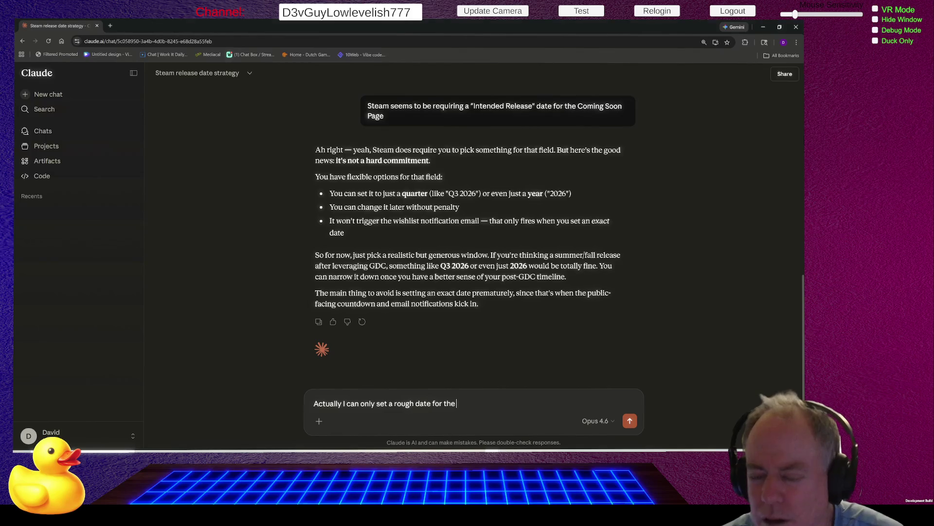
type("Public ")
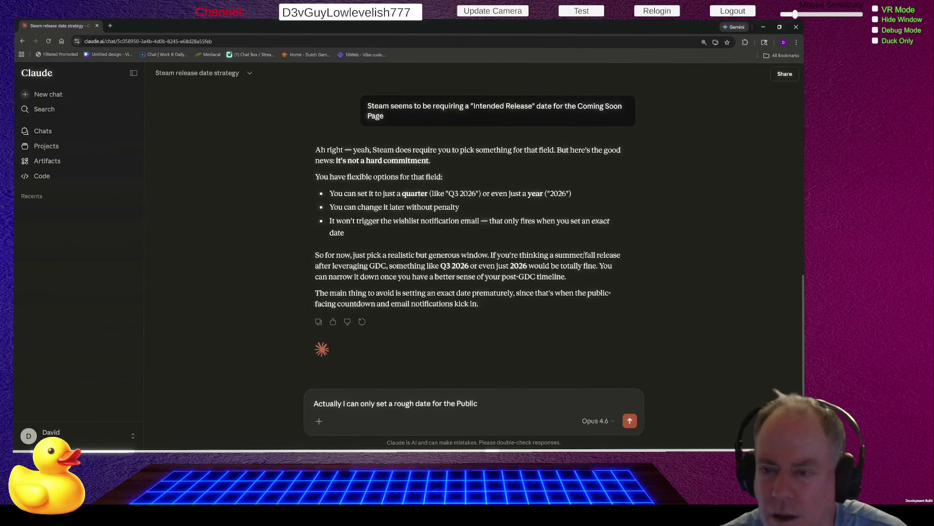
type("Date")
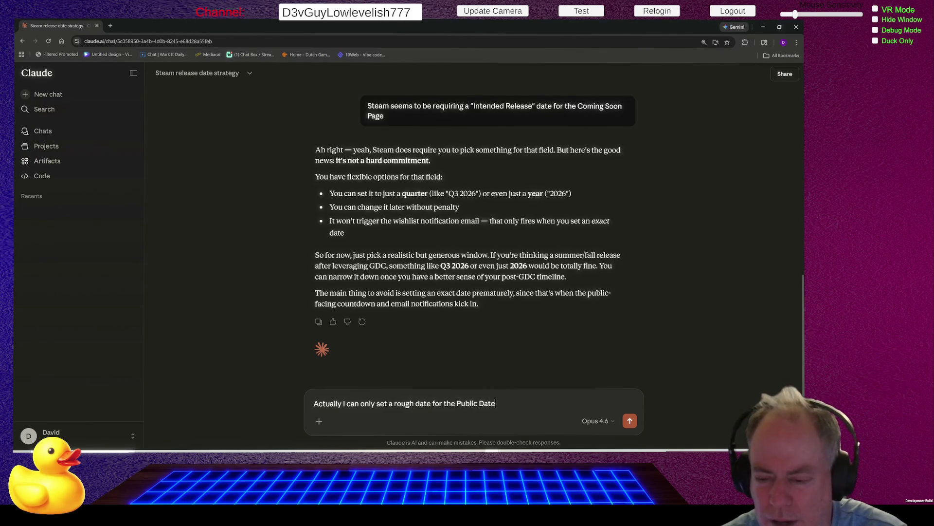
type(", not for")
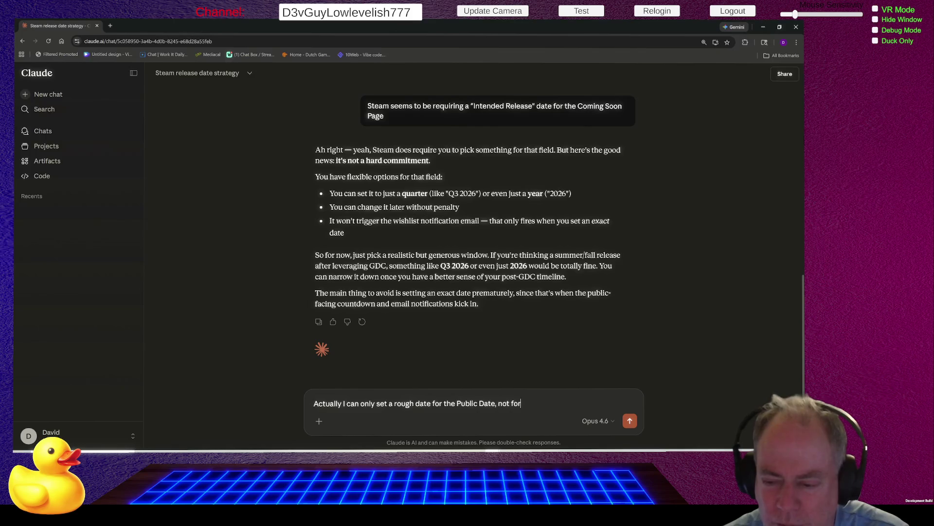
type(" the \"I")
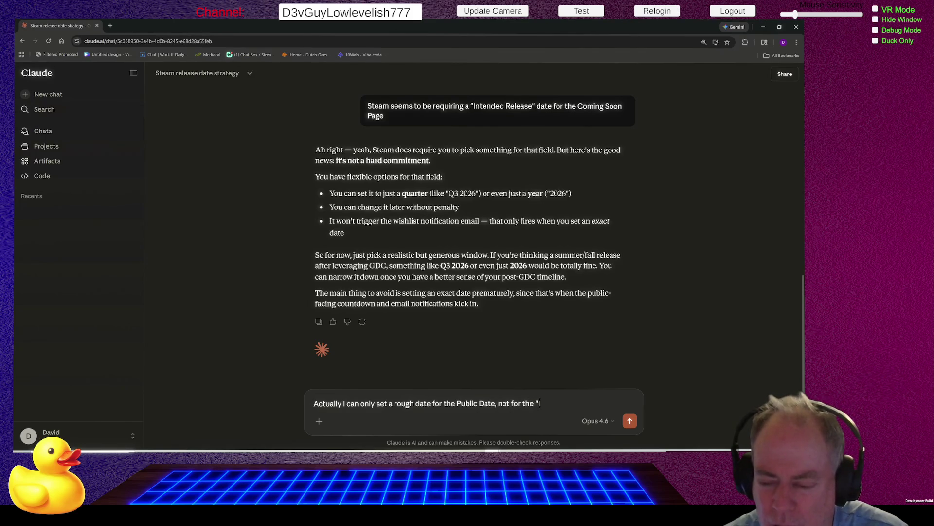
type("ntended Re")
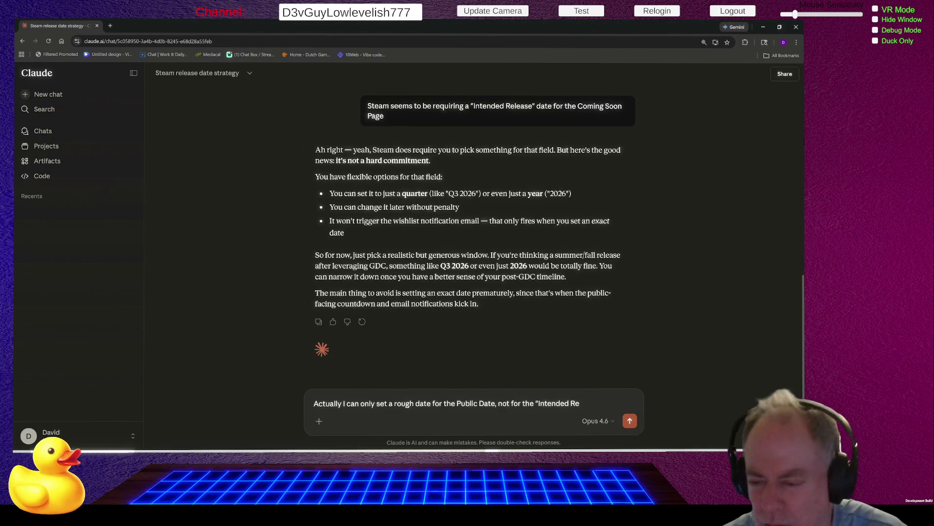
type("lese")
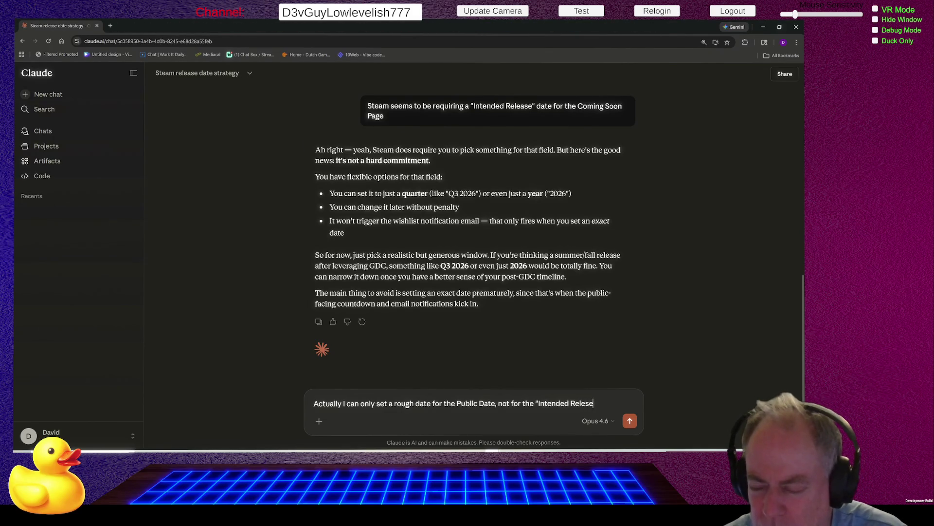
type(" Date\"")
key("Return")
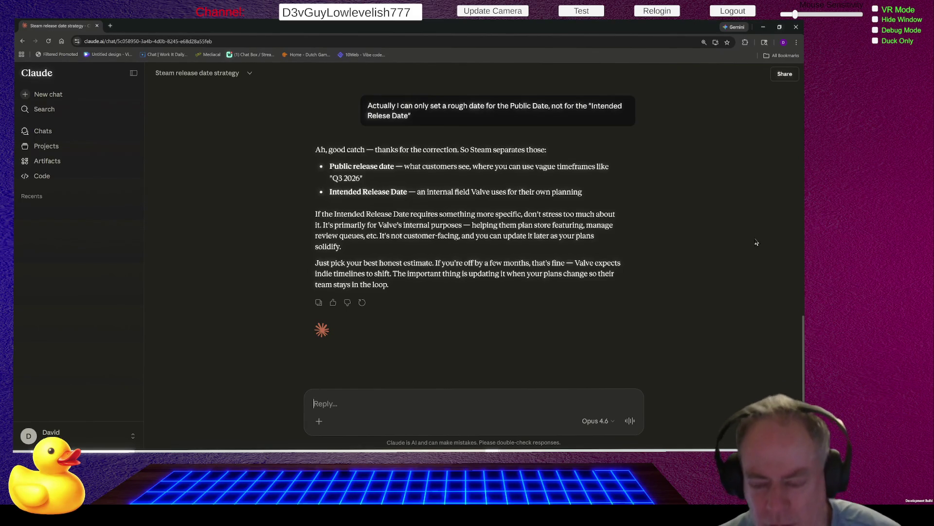
- Start a new follow-up message in the reply box with 'Also Next fest'
type("Also ")
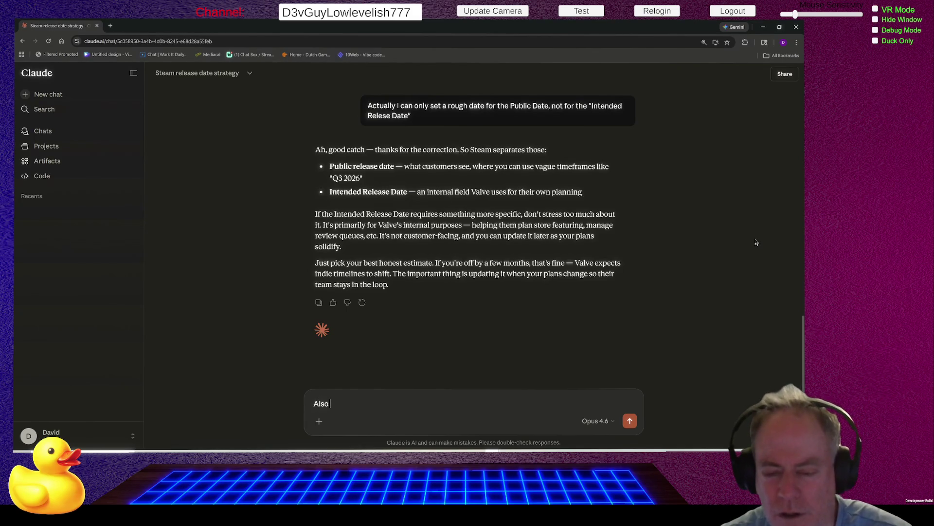
type("Next fest")
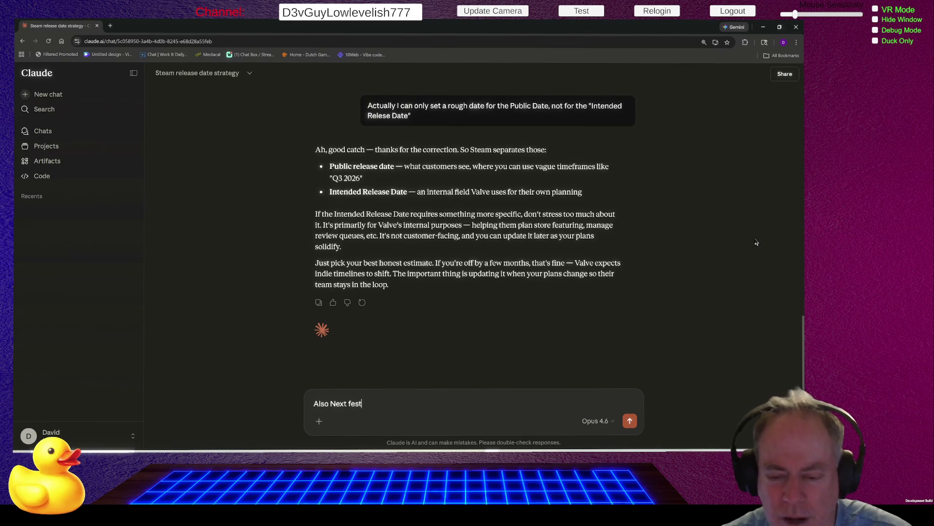
- Fix the capitalisation and send 'Also Next Fest is coming up in June 15'
key("BackSpace")
key("BackSpace")
key("BackSpace")
type("Fes")
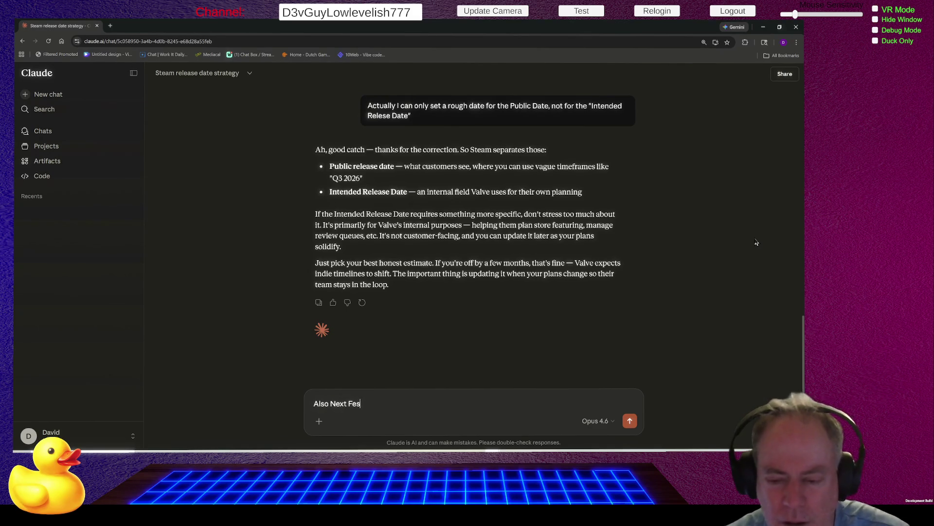
type("t is comi")
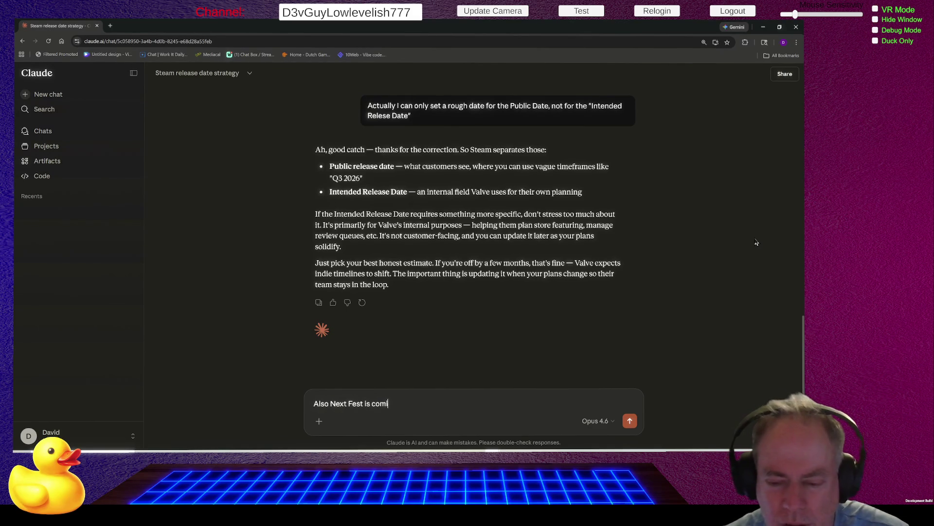
type("ng up in")
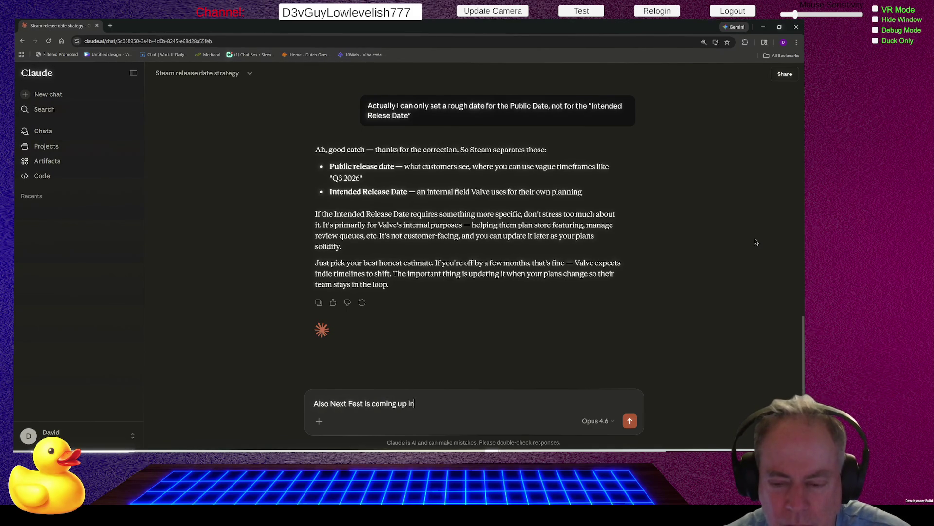
type(" June")
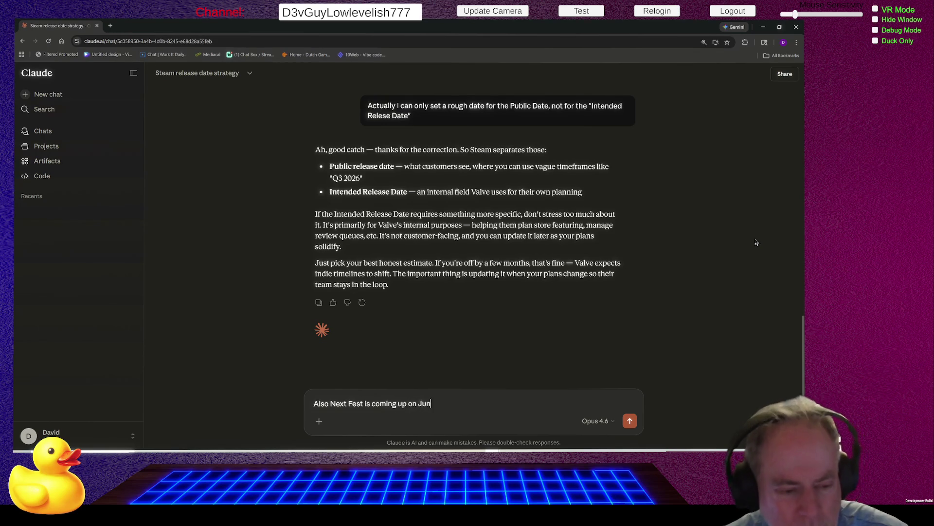
type(" 15")
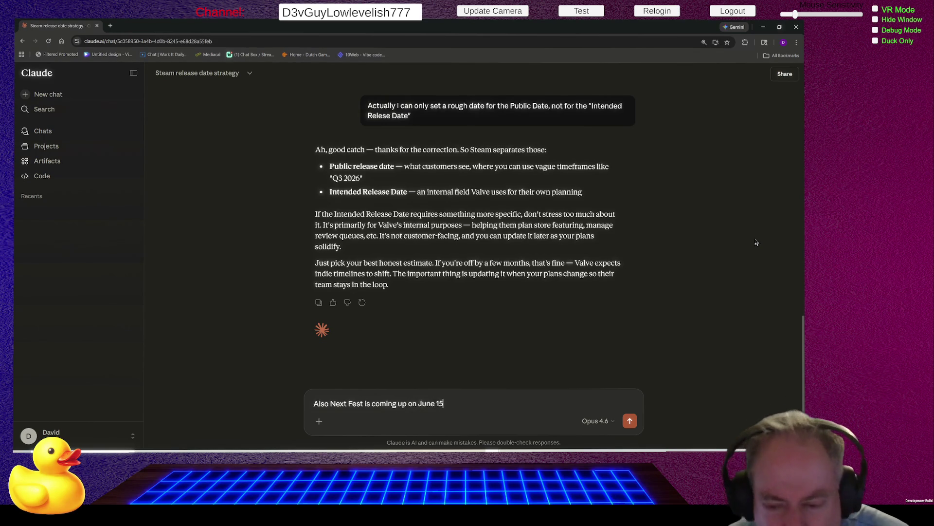
key("Return")
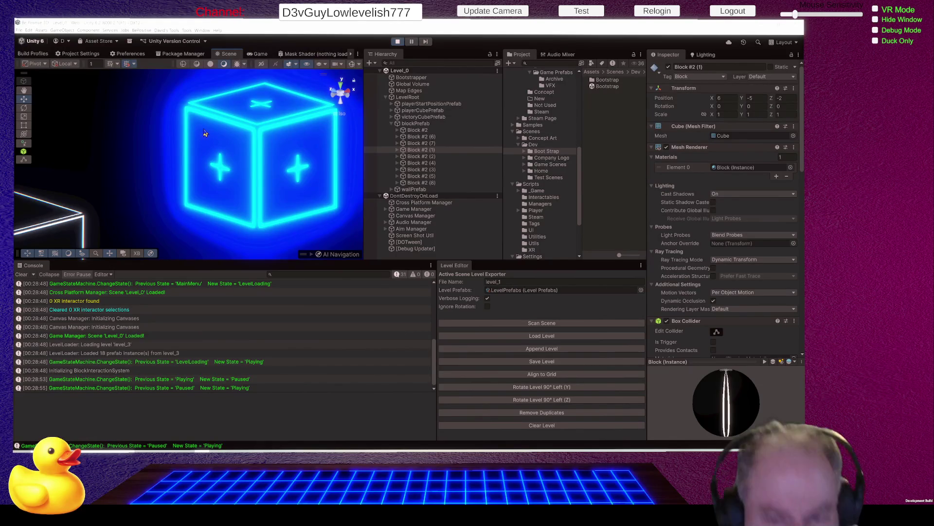
- Select and frame Block #2 (7), move it from X 1 to X -1, then zoom out
mouse_move(144, 163)
left_mouse_down()
mouse_move(104, 208)
mouse_move(93, 200)
mouse_move(115, 194)
mouse_move(101, 213)
left_mouse_up()
left_click(117, 199)
key("f")
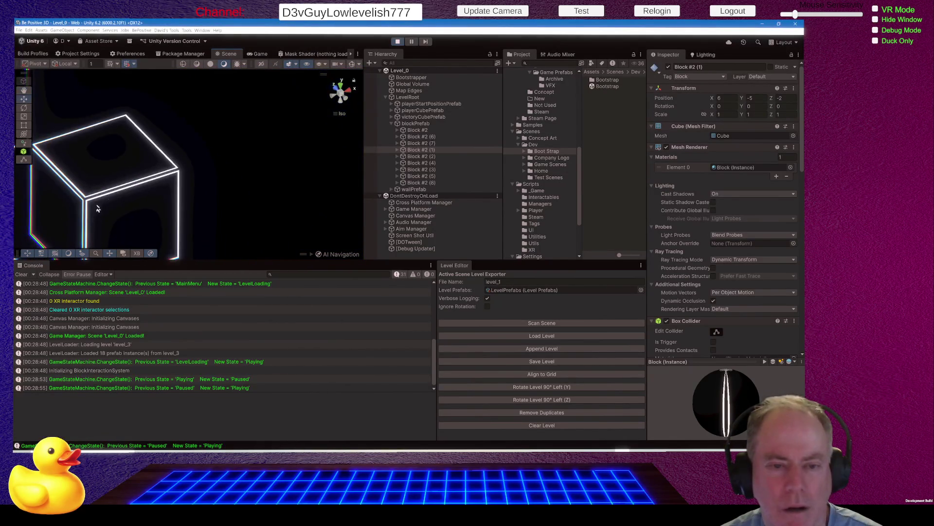
mouse_move(126, 200)
left_mouse_down()
mouse_move(233, 151)
mouse_move(183, 150)
mouse_move(198, 152)
mouse_move(199, 116)
mouse_move(167, 114)
mouse_move(178, 123)
left_mouse_up()
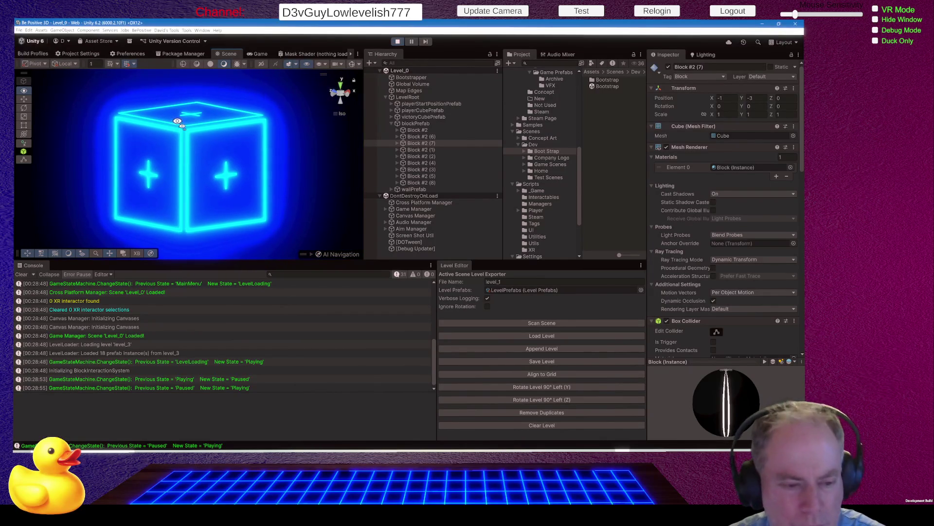
scroll(188, 147, "down", 2)
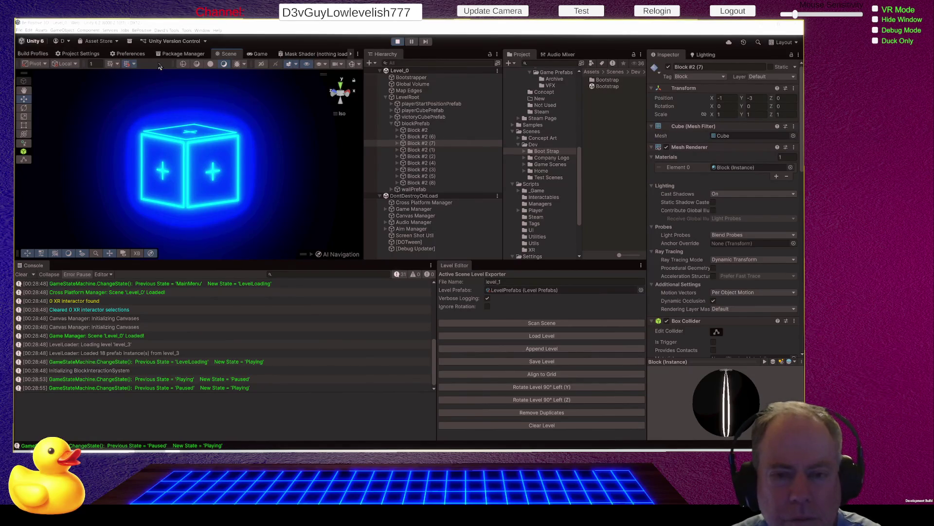
key("super+shift+s")
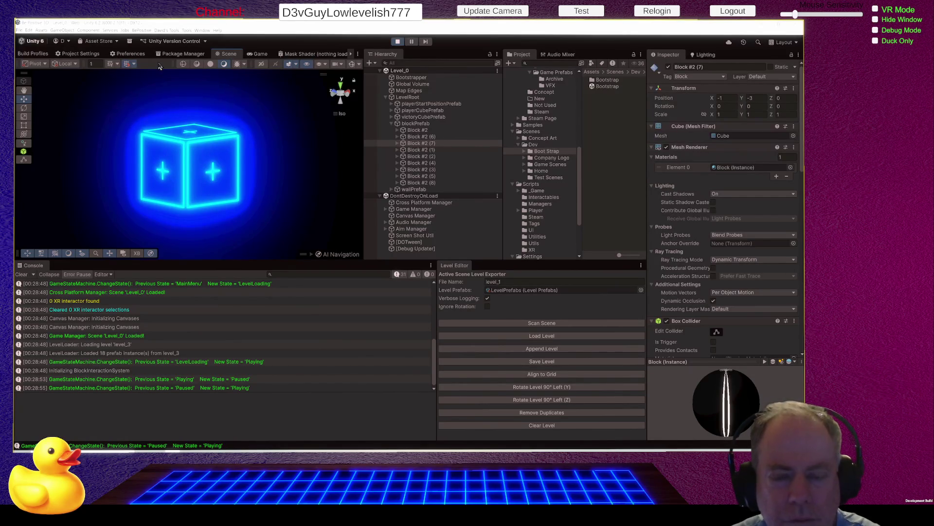
- Snip the glowing blue cube in the Scene view to the clipboard
left_click_drag(97, 90, 280, 241)
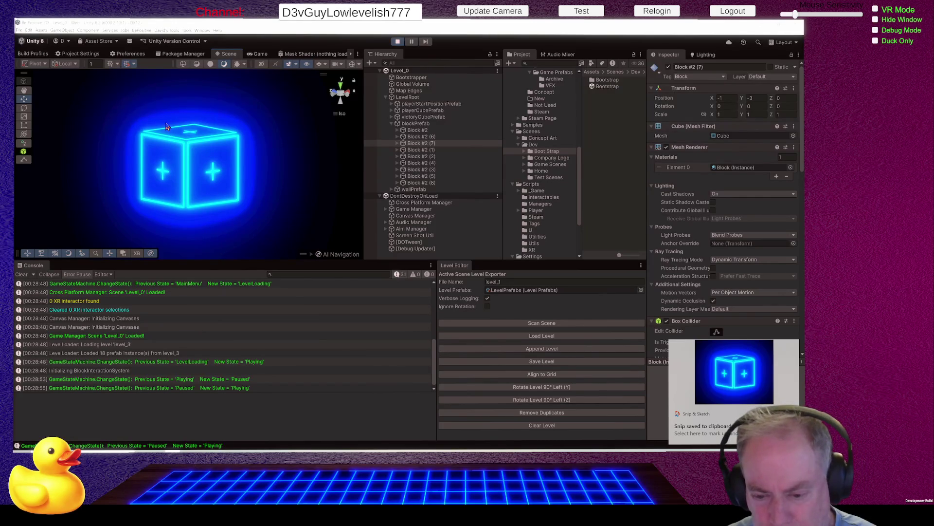
key("alt+Tab")
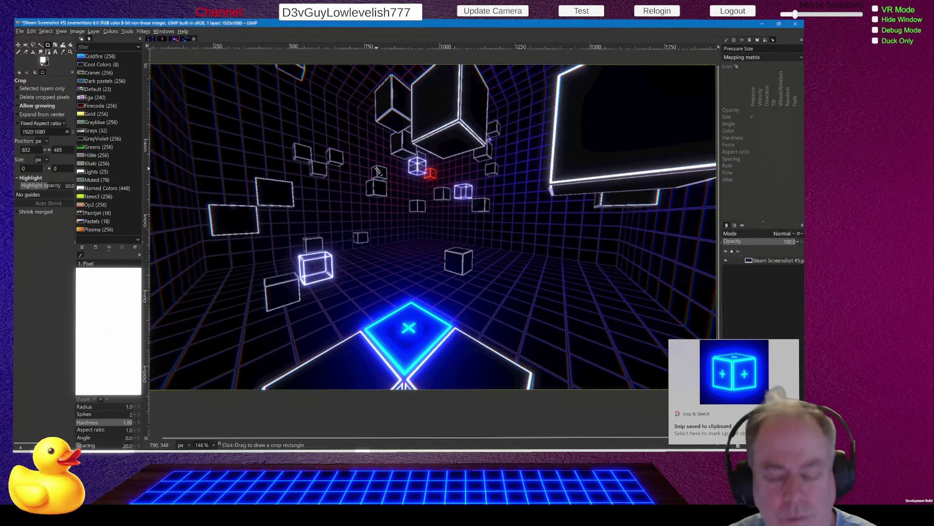
- In GIMP, create a new 1080×1080 image after the clipboard paste fails
key("ctrl+v")
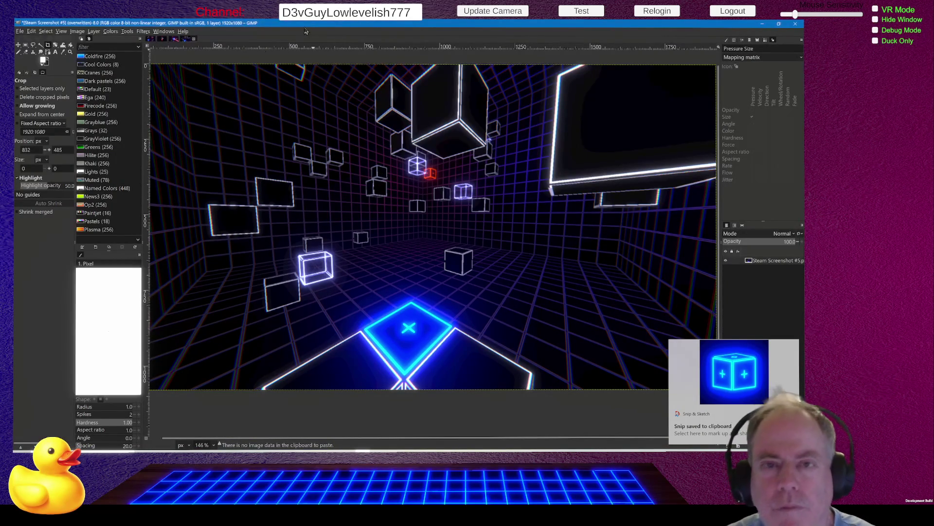
left_click(20, 31)
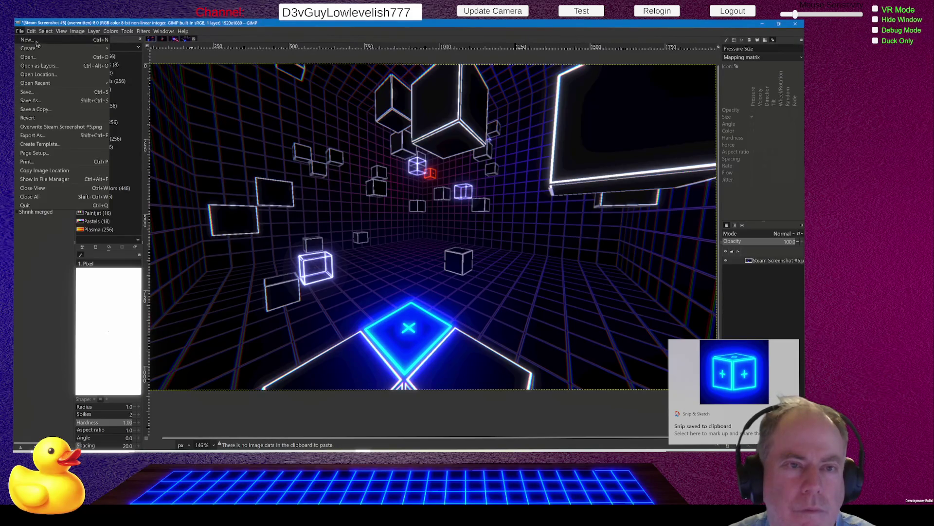
left_click(35, 43)
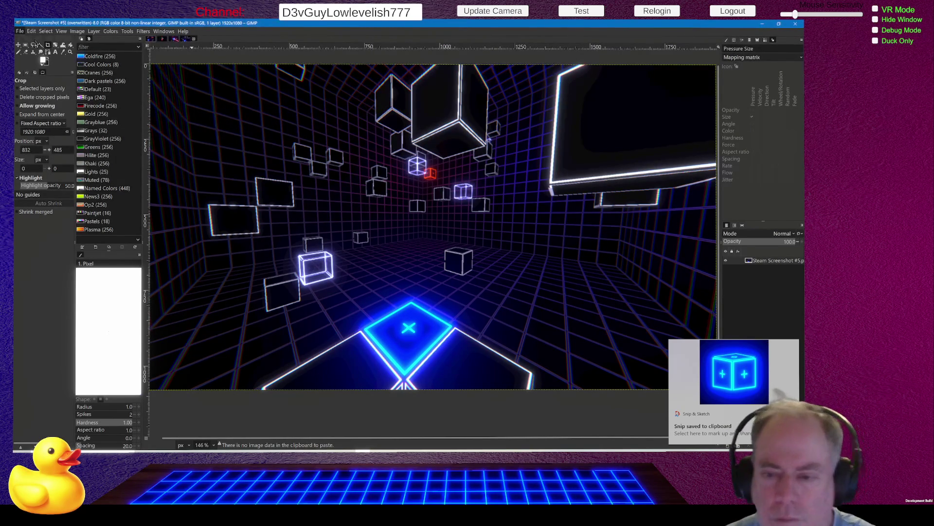
key("ctrl+n")
key("Return")
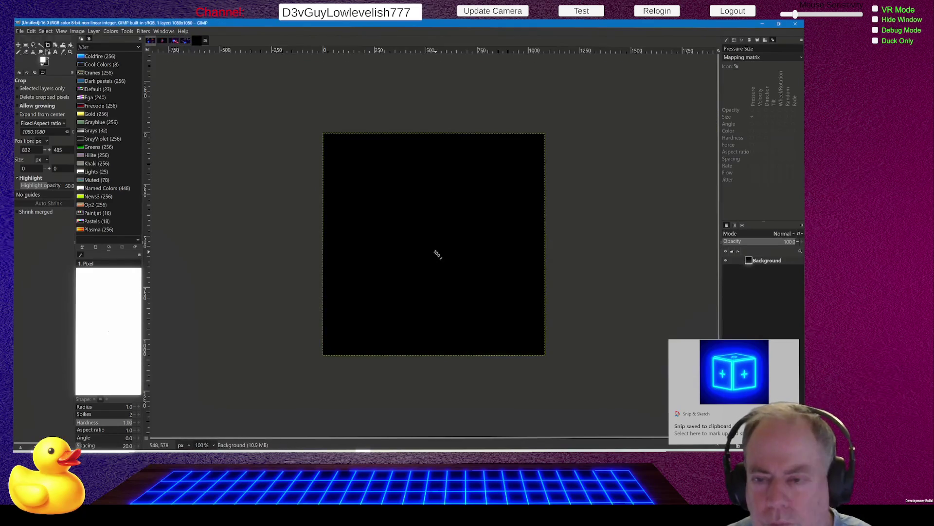
key("ctrl+v")
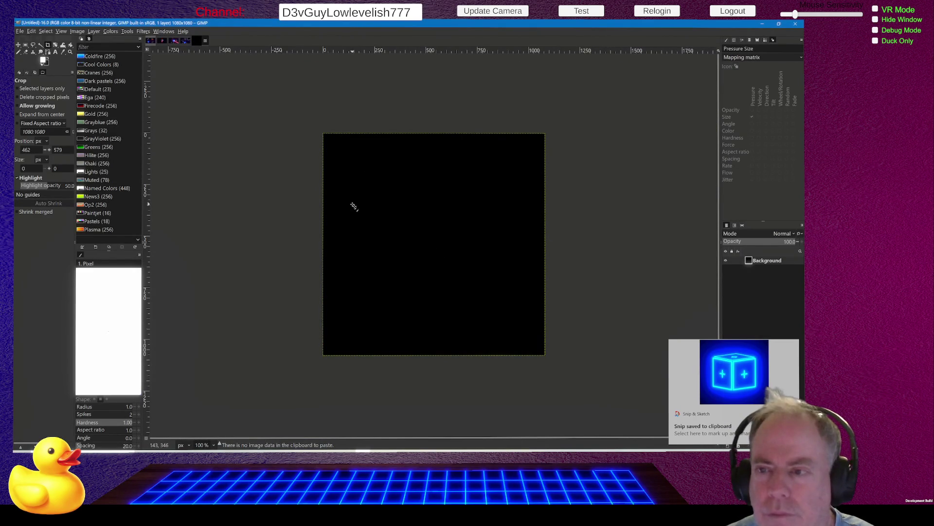
- Return to Unity and orbit the scene camera to a new angle
key("super+shift+s")
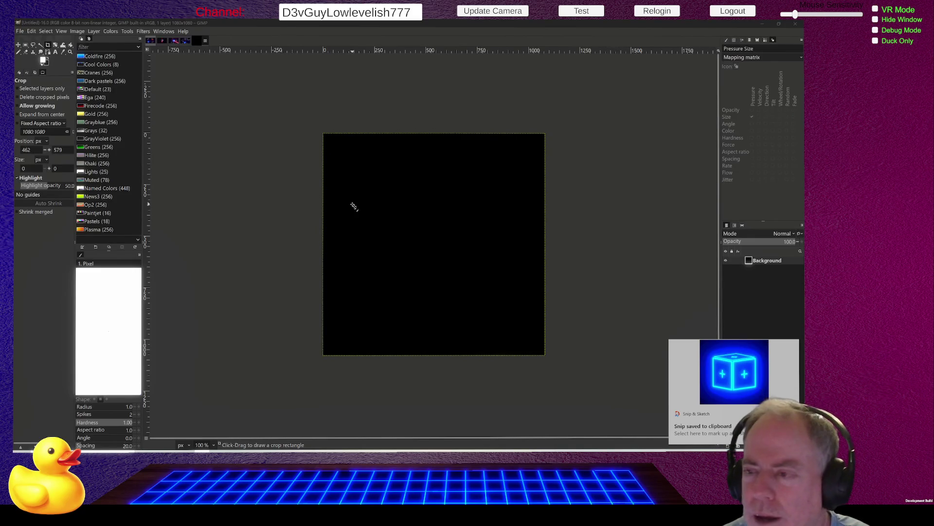
key("alt+Tab")
mouse_move(297, 187)
left_mouse_down()
mouse_move(287, 183)
mouse_move(329, 191)
mouse_move(267, 187)
mouse_move(277, 198)
mouse_move(292, 185)
mouse_move(313, 186)
mouse_move(255, 200)
mouse_move(154, 190)
left_mouse_up()
- Move Block #2 (8) along the X axis from 0 to -2
left_click(209, 114)
left_click_drag(263, 151, 161, 152)
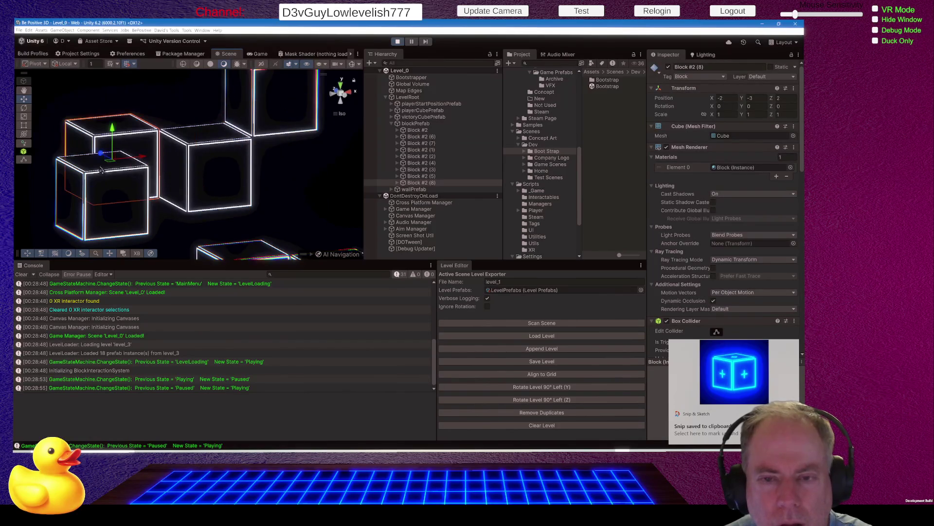
mouse_move(297, 173)
left_mouse_down()
mouse_move(279, 146)
mouse_move(287, 154)
mouse_move(251, 141)
left_mouse_up()
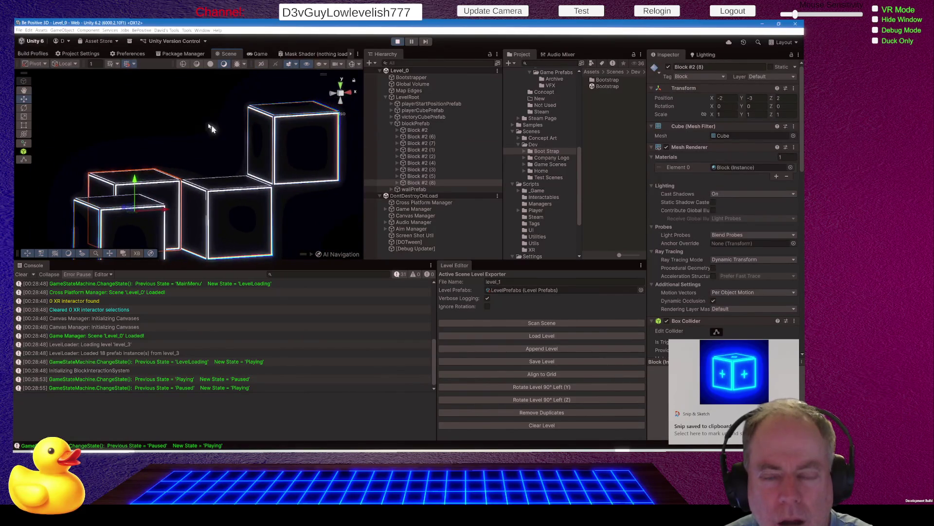
- Select two blocks, then orbit and pan the Scene view to centre the glowing blue cube
mouse_move(185, 93)
left_mouse_down()
mouse_move(346, 234)
mouse_move(335, 198)
left_mouse_up()
mouse_move(321, 142)
left_mouse_down()
mouse_move(297, 190)
mouse_move(306, 202)
mouse_move(360, 195)
mouse_move(332, 194)
mouse_move(343, 202)
mouse_move(319, 235)
mouse_move(493, 236)
mouse_move(392, 202)
mouse_move(386, 217)
mouse_move(319, 205)
mouse_move(347, 211)
left_mouse_up()
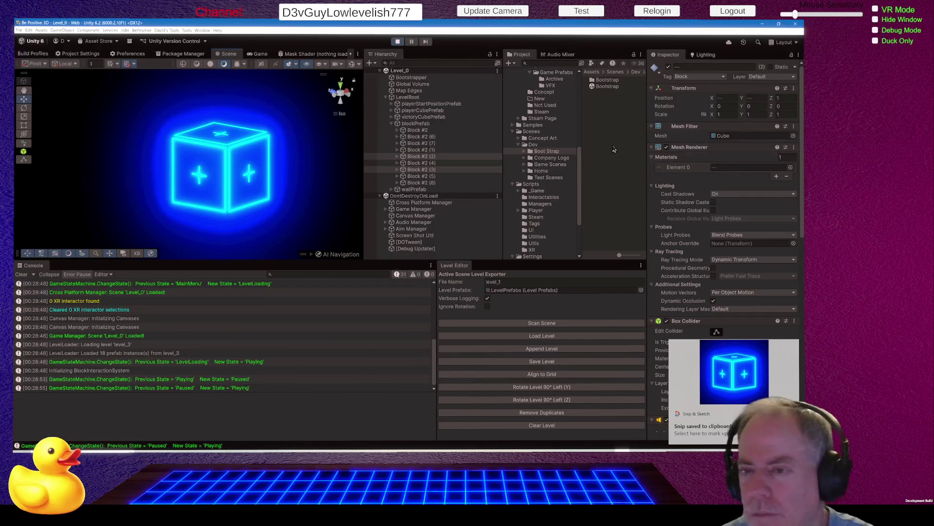
left_click_drag(302, 204, 275, 196)
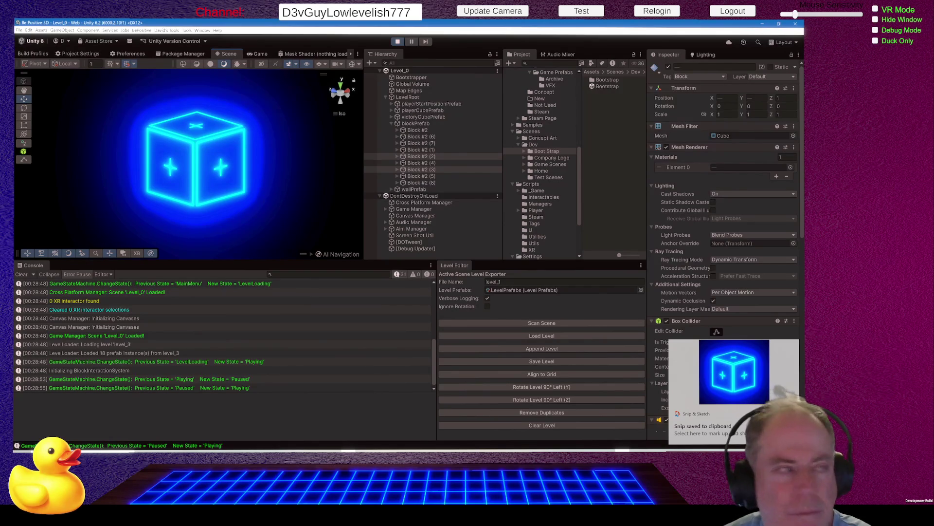
- Paste the cube snip into a blank Word document
key("alt+Tab")
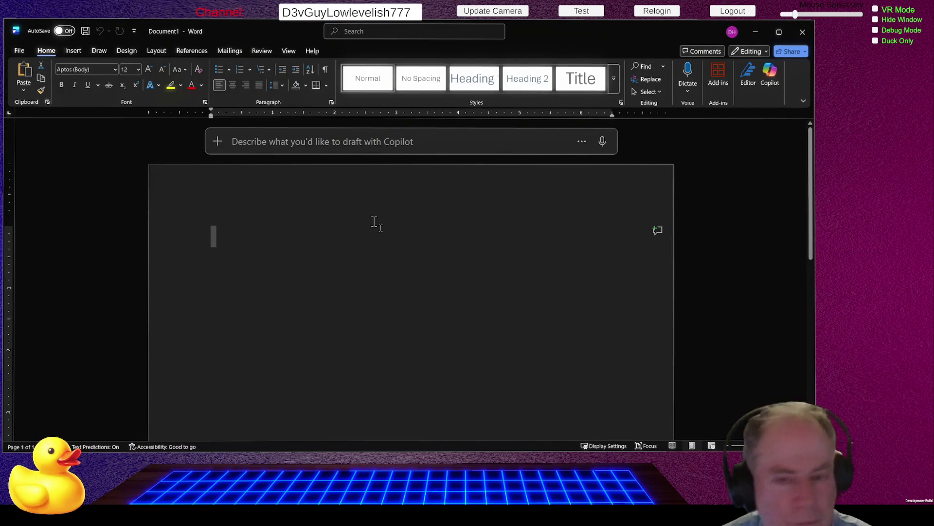
key("ctrl+v")
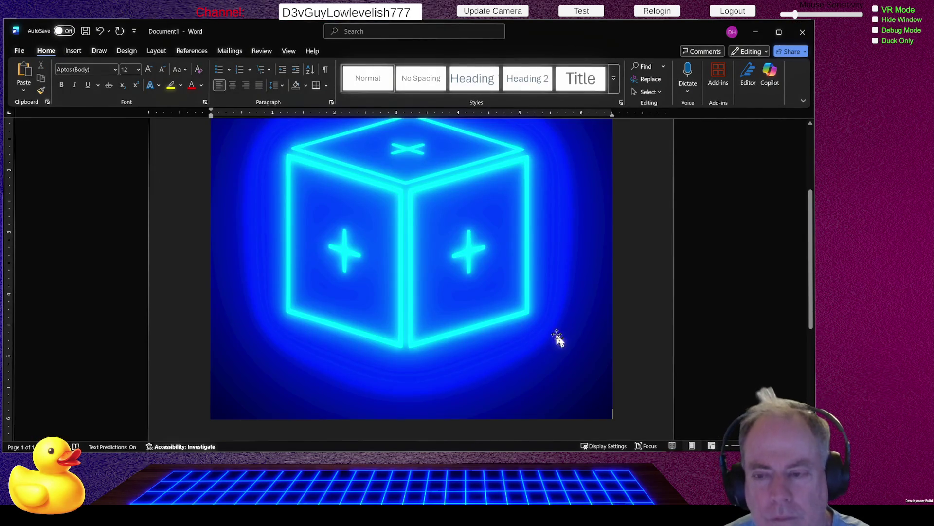
scroll(557, 338, "down", 2)
scroll(517, 310, "up", 3)
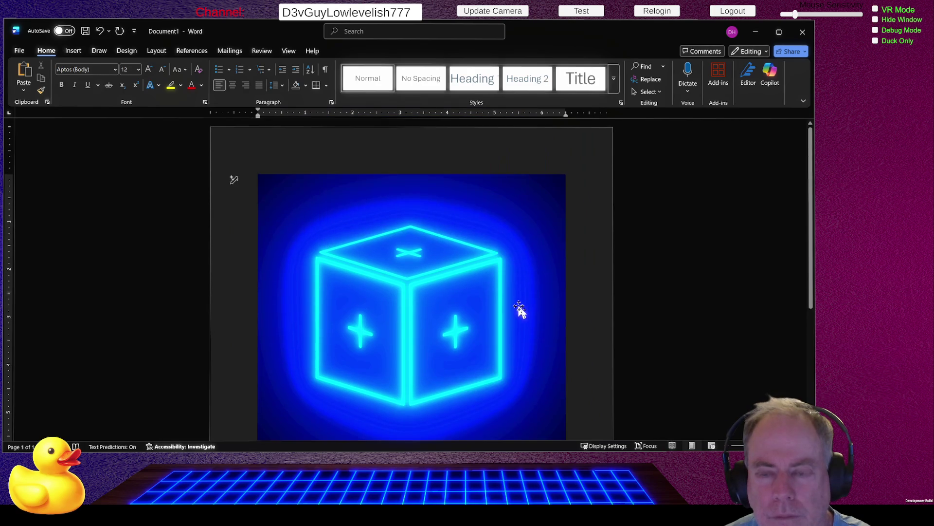
scroll(501, 287, "down", 2)
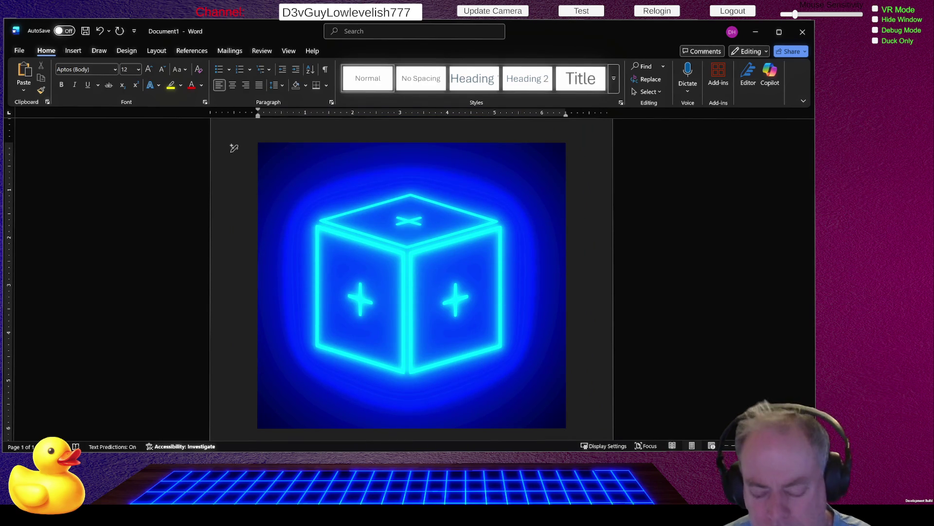
- Paste further copies of the cube snip so one lands on page 2
key("ctrl+v")
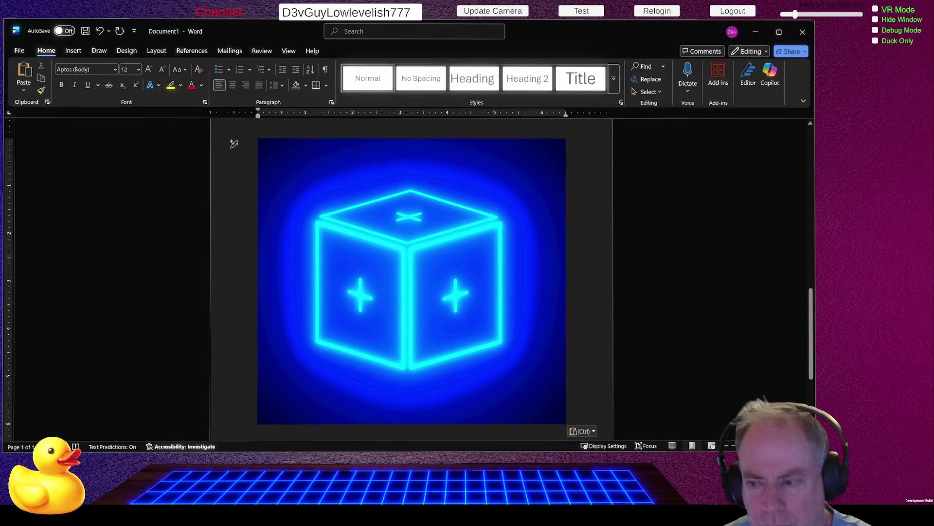
scroll(522, 338, "down", 5)
key("ctrl+v")
scroll(509, 358, "up", 1)
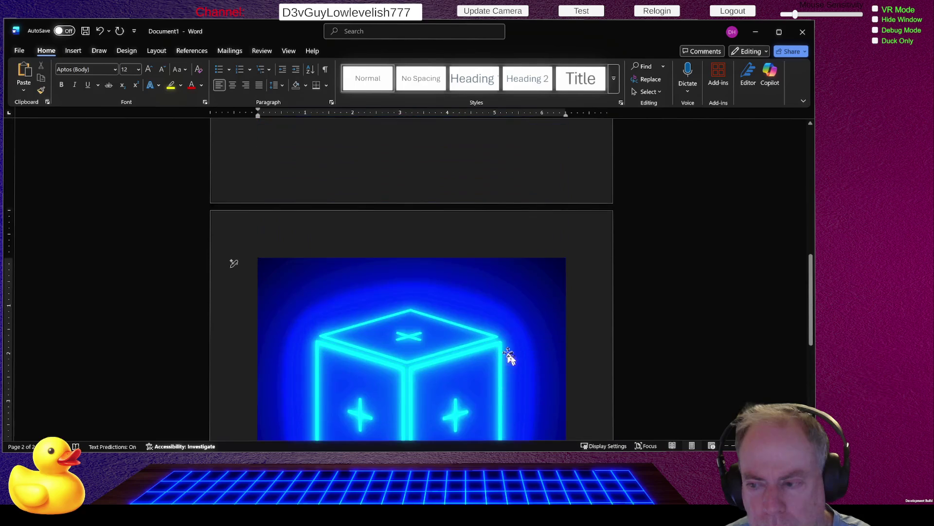
scroll(508, 356, "down", 5)
scroll(505, 357, "up", 3)
scroll(496, 356, "down", 1)
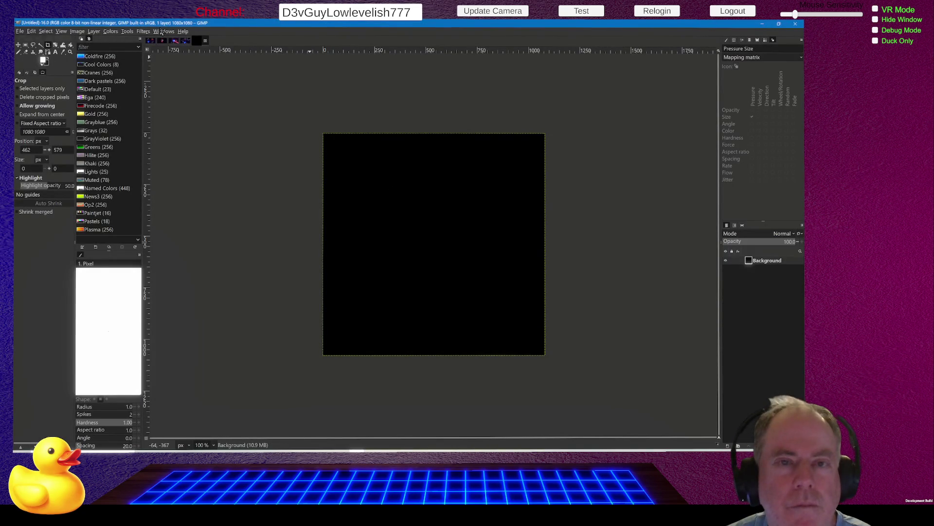
- Review Steam Screenshots #5, #1, #2 and #4, then close the open screenshot images
left_click(205, 41)
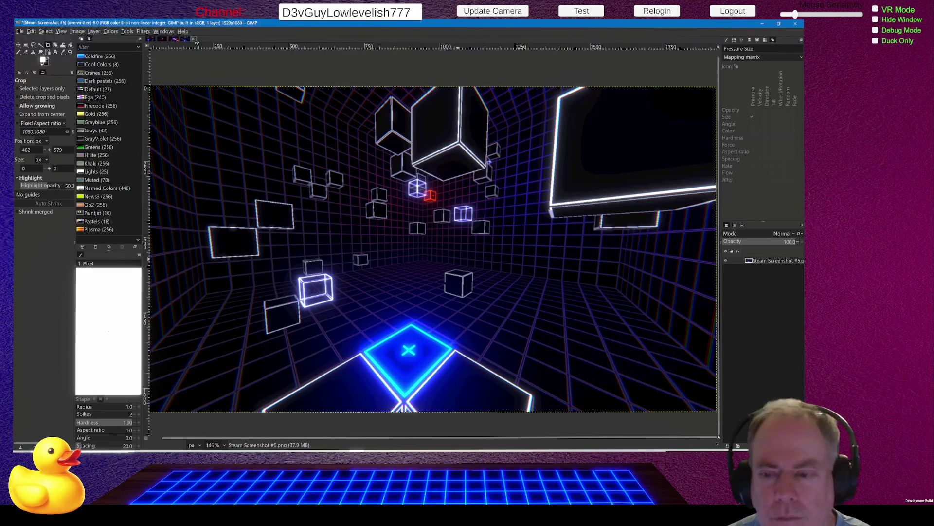
left_click(177, 40)
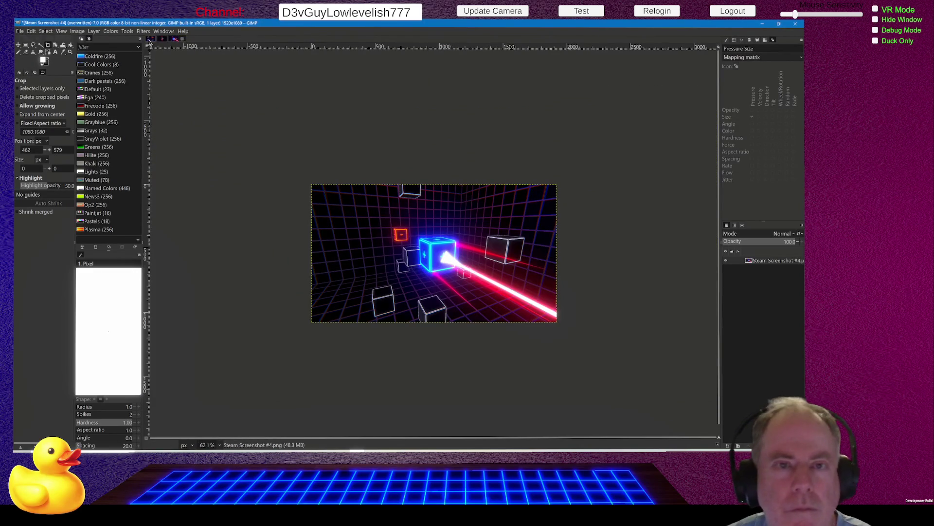
left_click(152, 42)
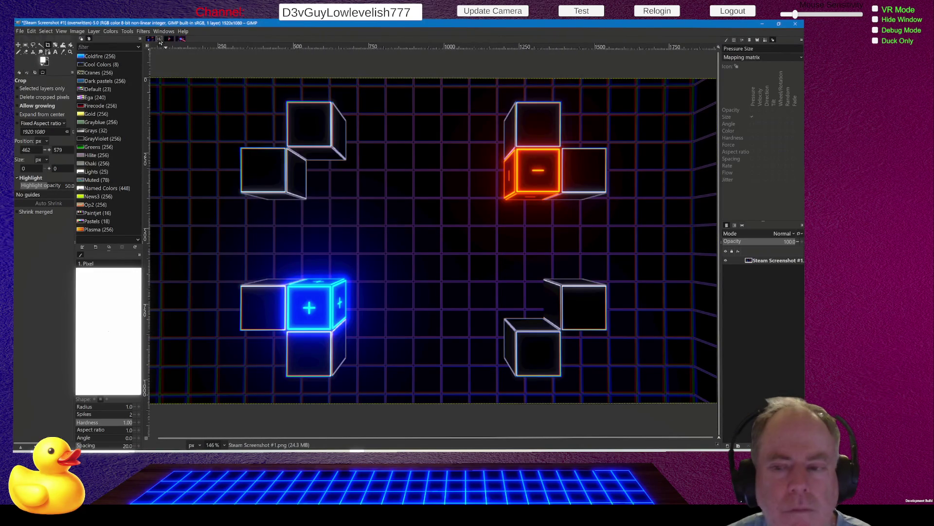
left_click(160, 40)
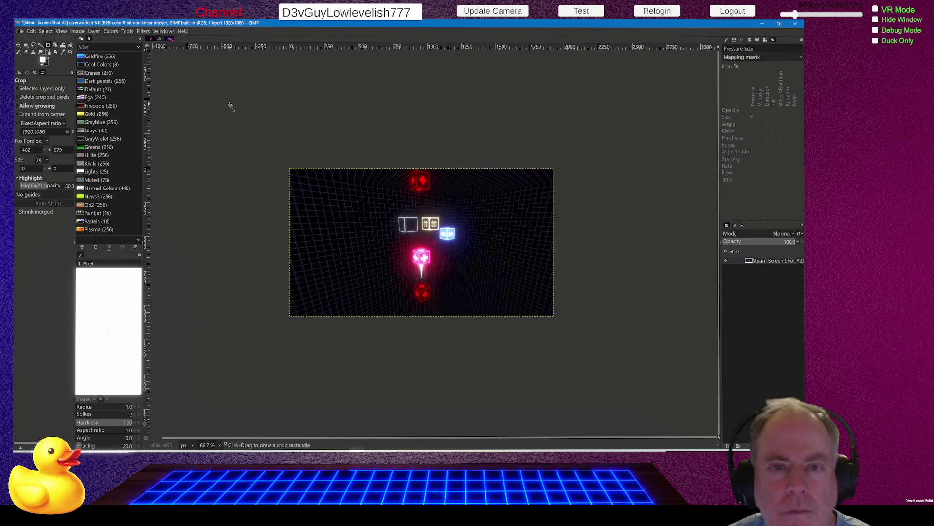
left_click(160, 40)
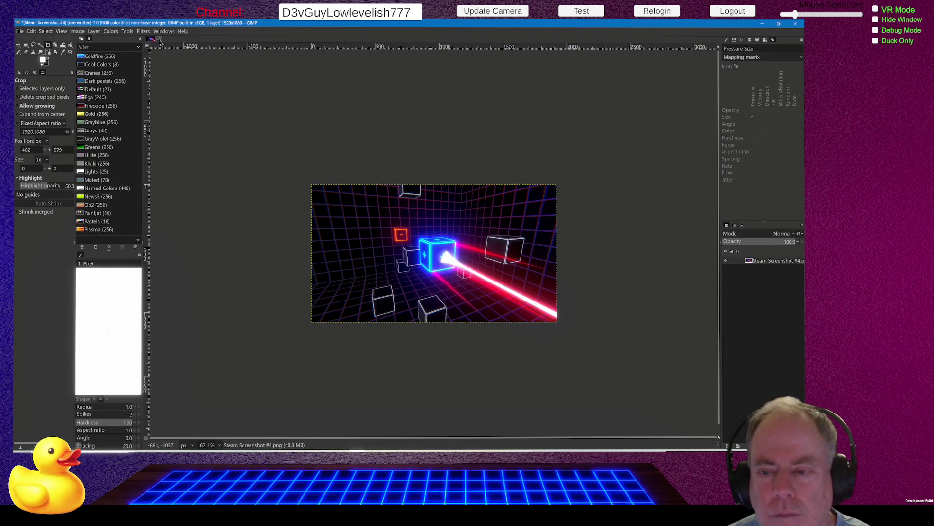
left_click(159, 39)
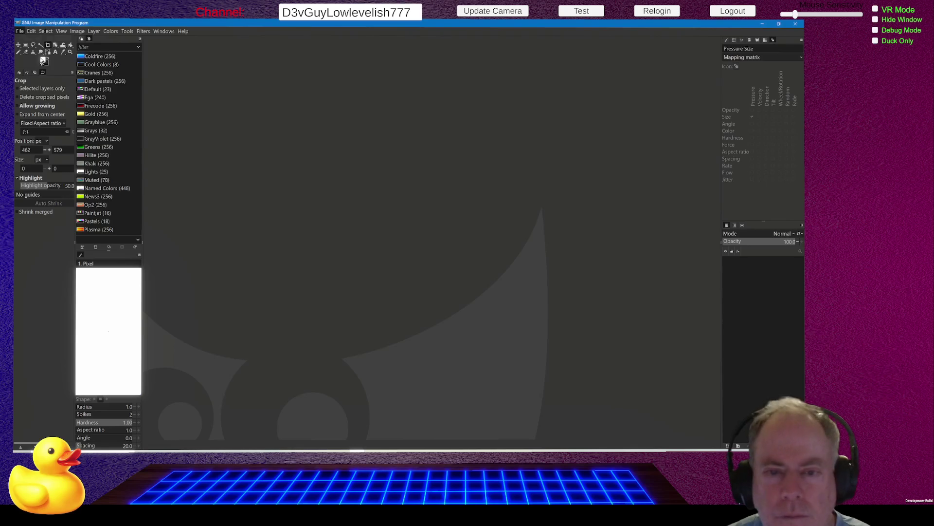
- Open Mr Positive.jpg, the 789×731 glowing cube image, through File > Open
key("ctrl+o")
left_click(19, 31)
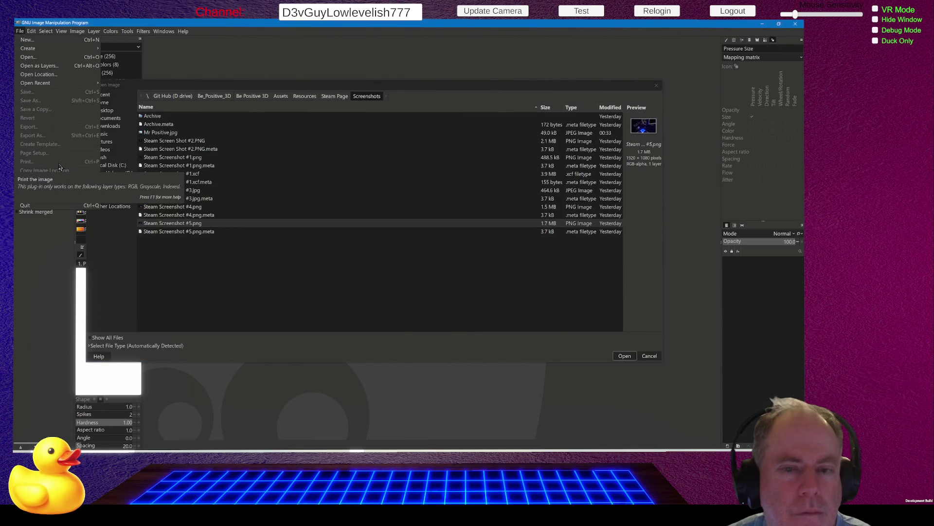
key("Escape")
left_click(650, 356)
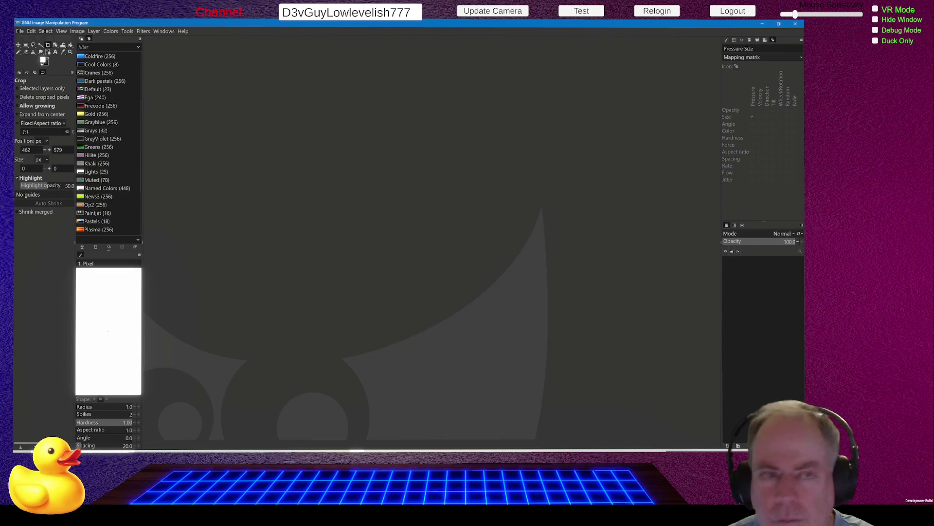
left_click(21, 32)
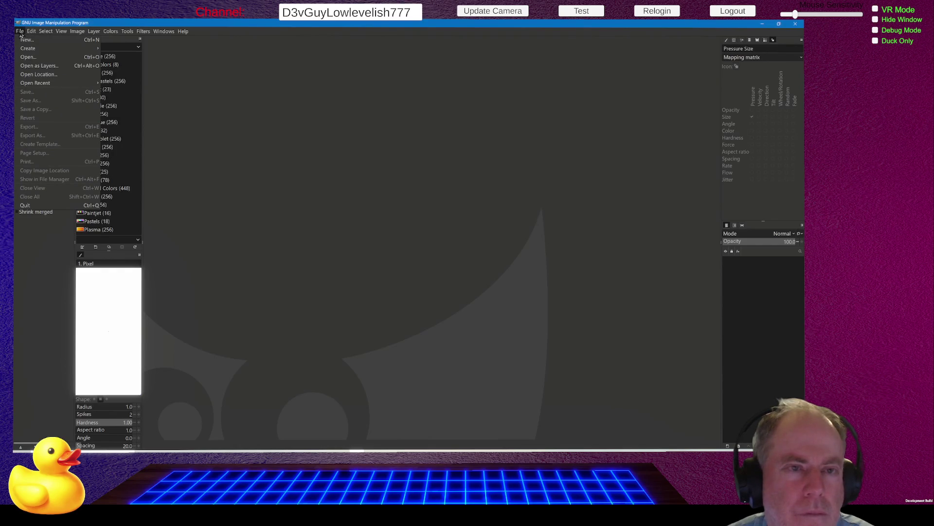
mouse_move(32, 33)
left_click(32, 57)
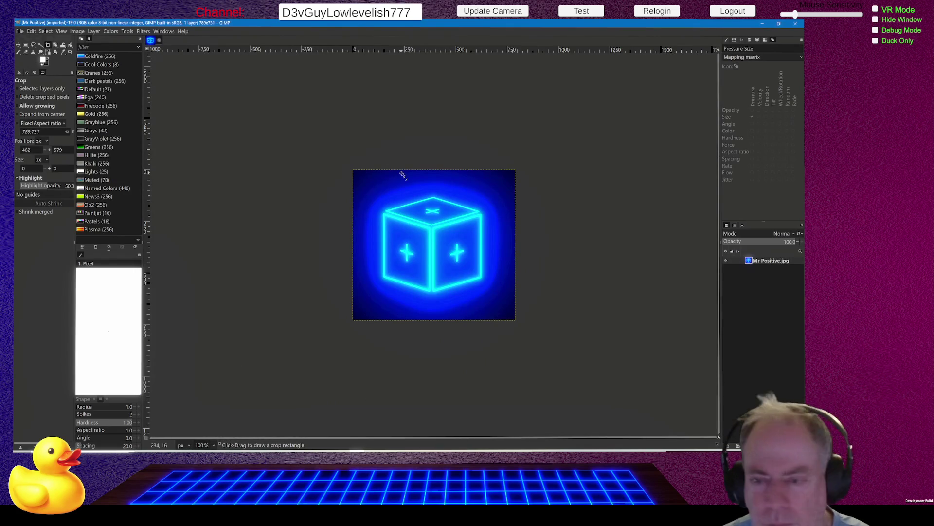
- Scale Mr Positive.jpg down to 32×32 pixels with Image > Scale Image
left_click(99, 33)
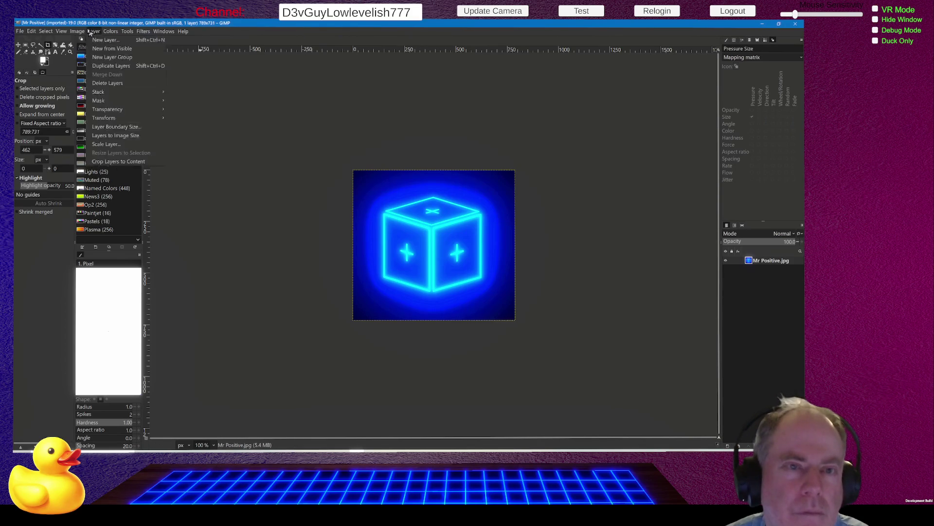
mouse_move(77, 31)
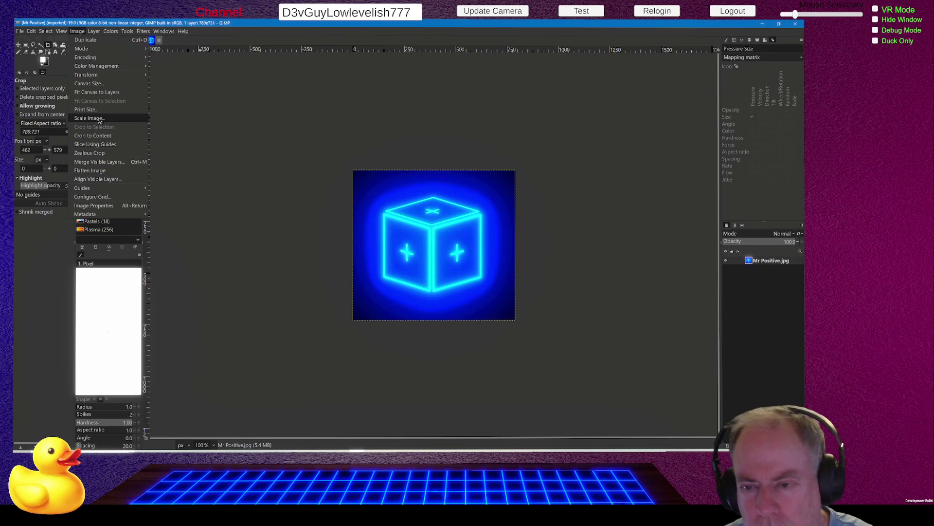
left_click(99, 118)
key("Return")
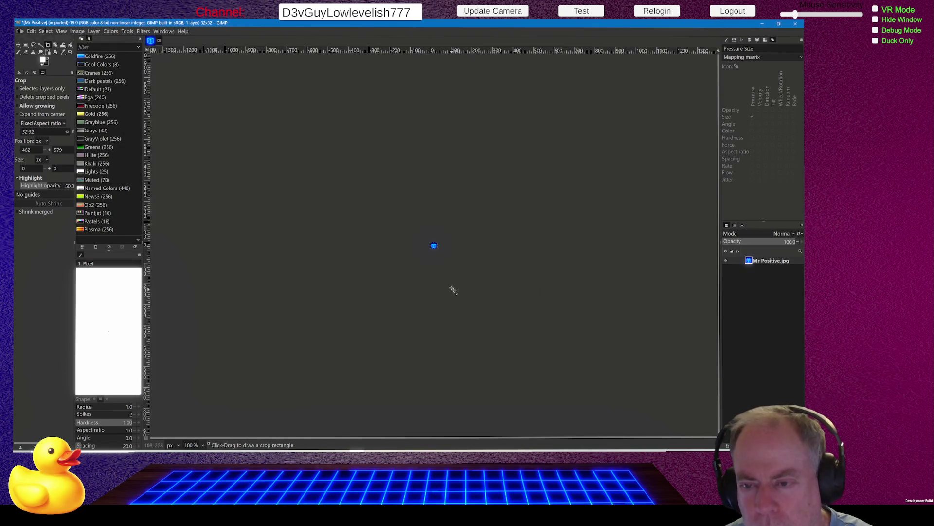
scroll(428, 245, "up", 3)
scroll(418, 244, "up", 6)
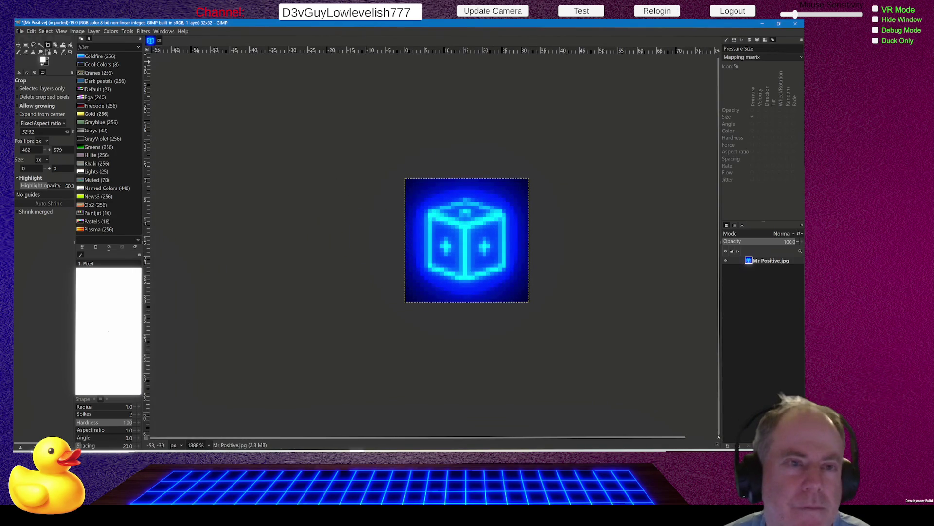
left_click(20, 31)
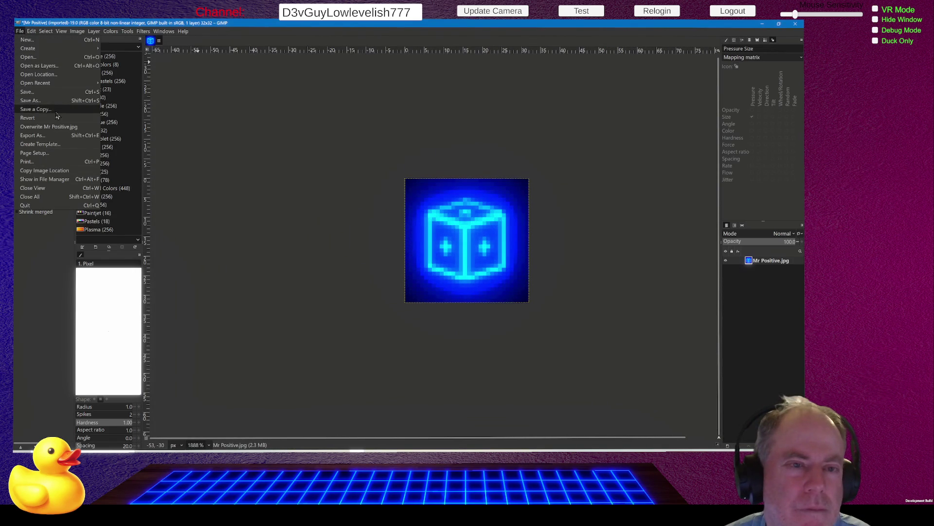
left_click(49, 135)
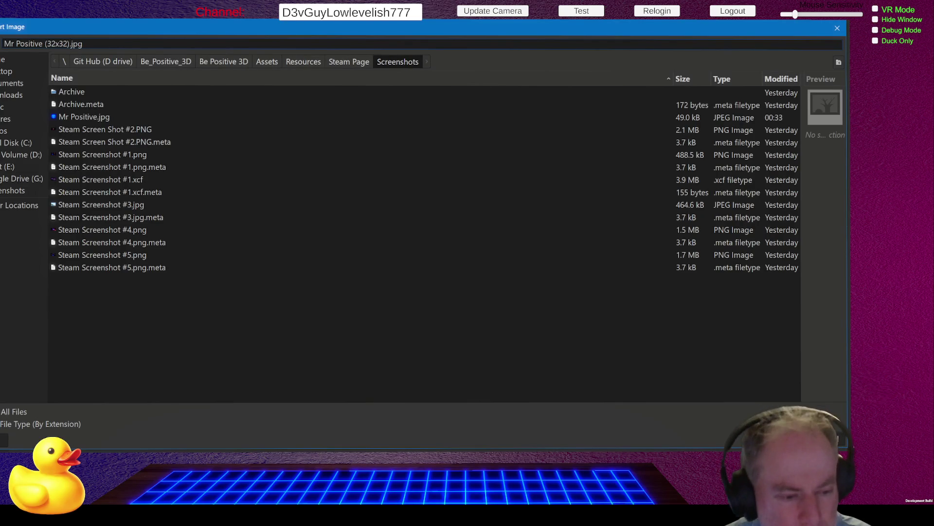
key("Escape")
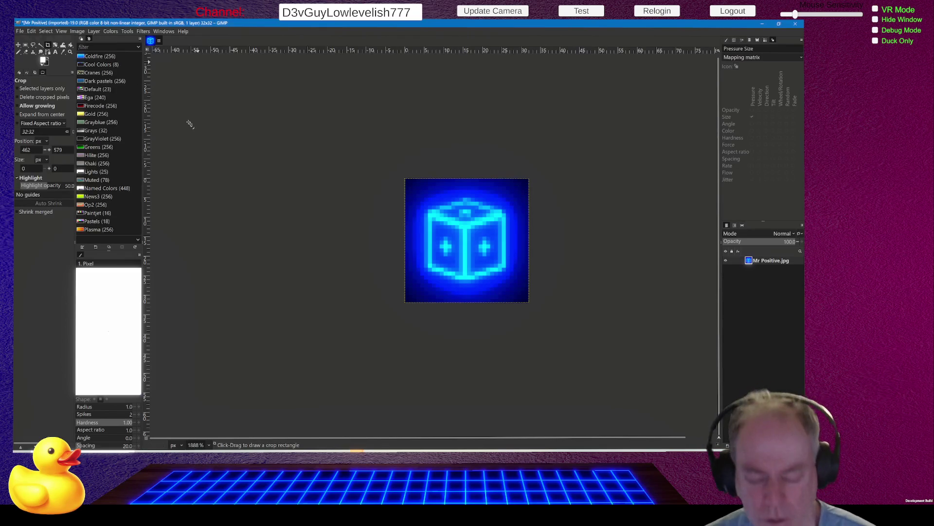
- Undo the 32×32 scale, restoring the 789×731 image
key("ctrl+z")
scroll(616, 235, "down", 1)
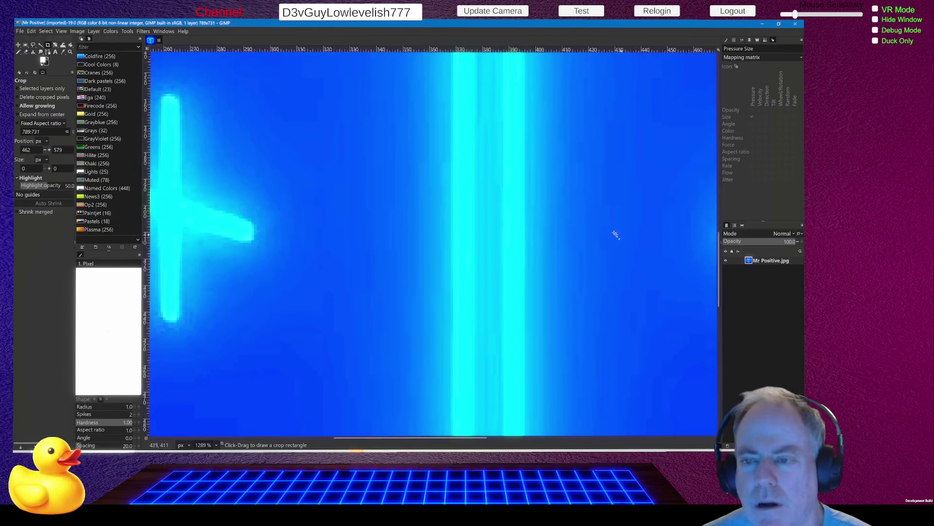
scroll(615, 235, "down", 10)
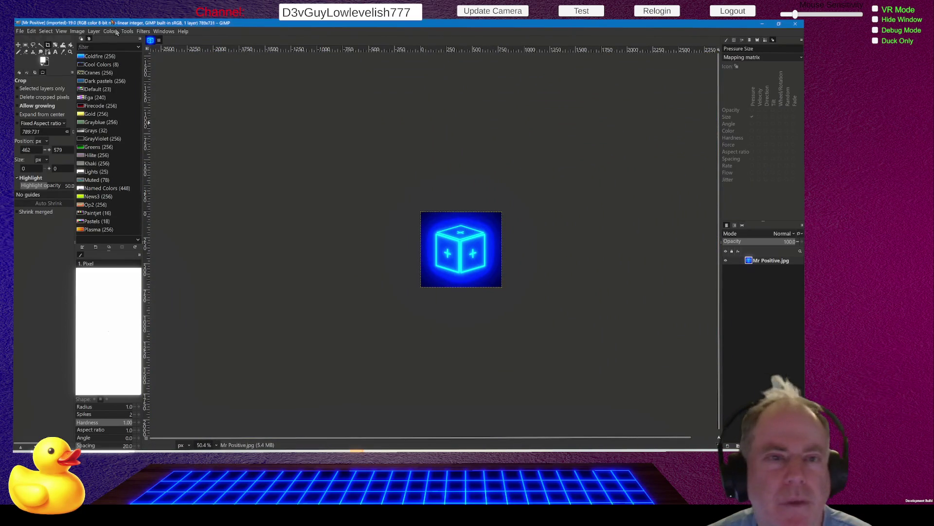
- Rescale the cube image to 512×512 pixels
left_click(77, 32)
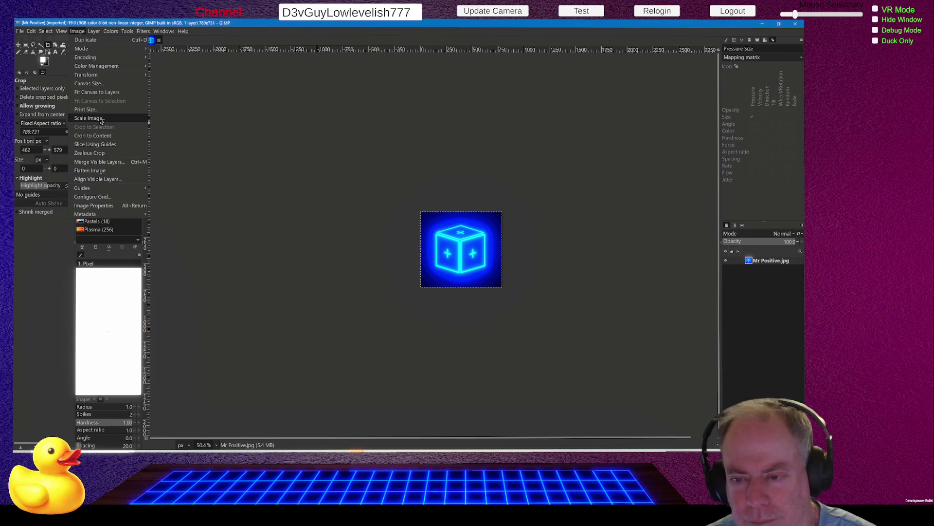
key("Escape")
key("ctrl+z")
scroll(489, 255, "up", 5)
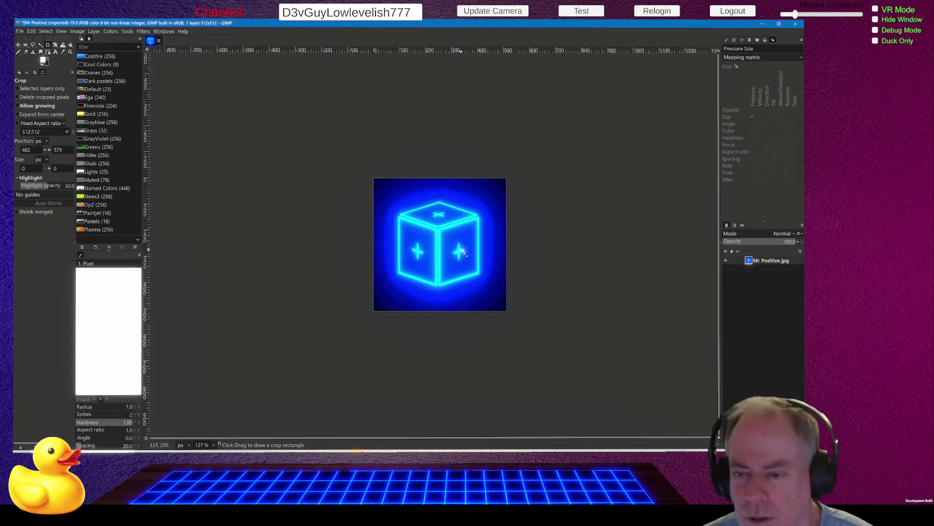
scroll(462, 252, "up", 4)
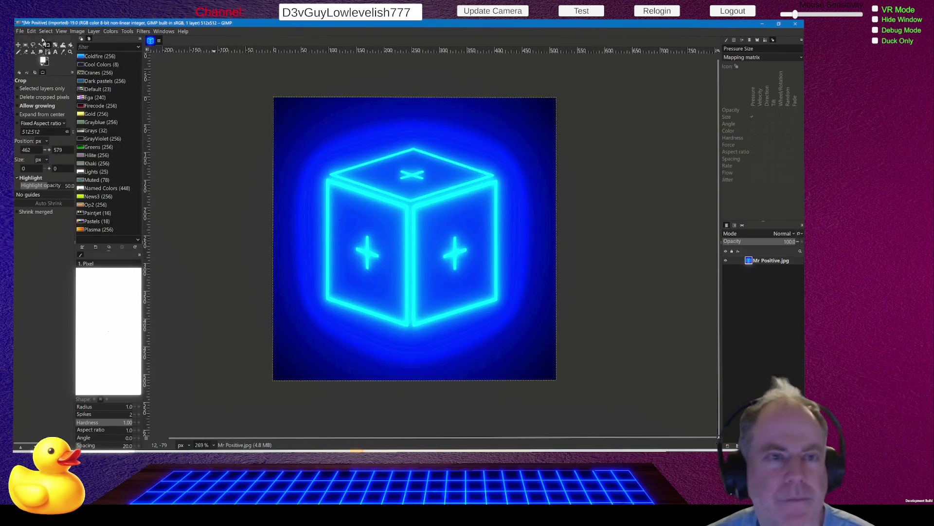
left_click(20, 31)
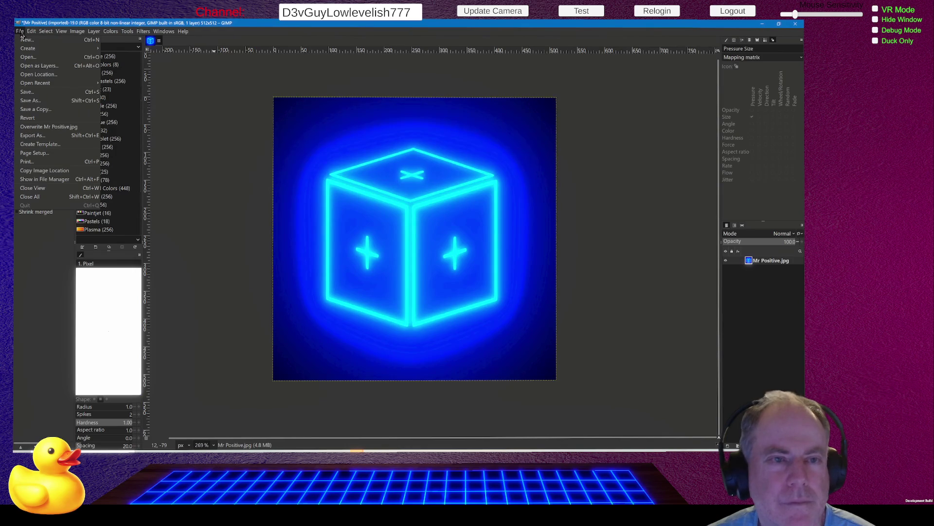
- Overwrite Mr Positive.jpg with the 512×512 image and return to the Open dialog
left_click(67, 127)
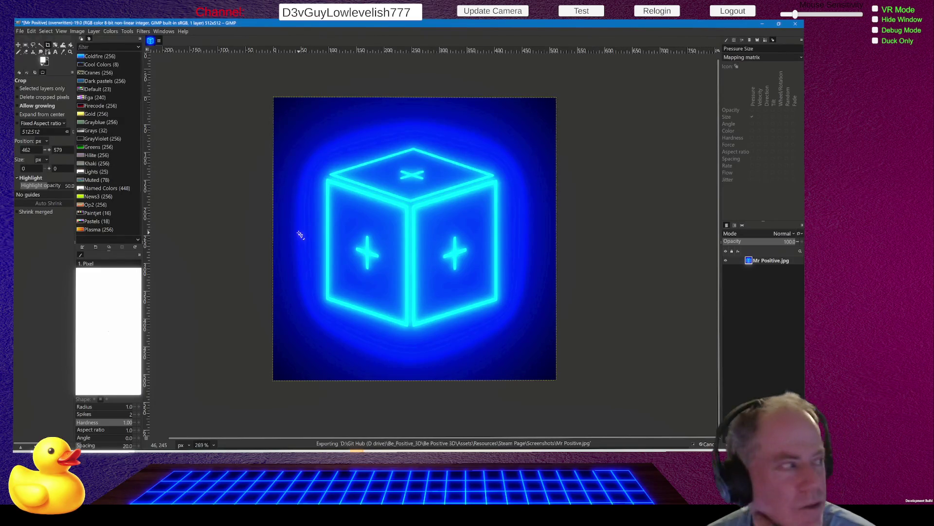
key("ctrl+o")
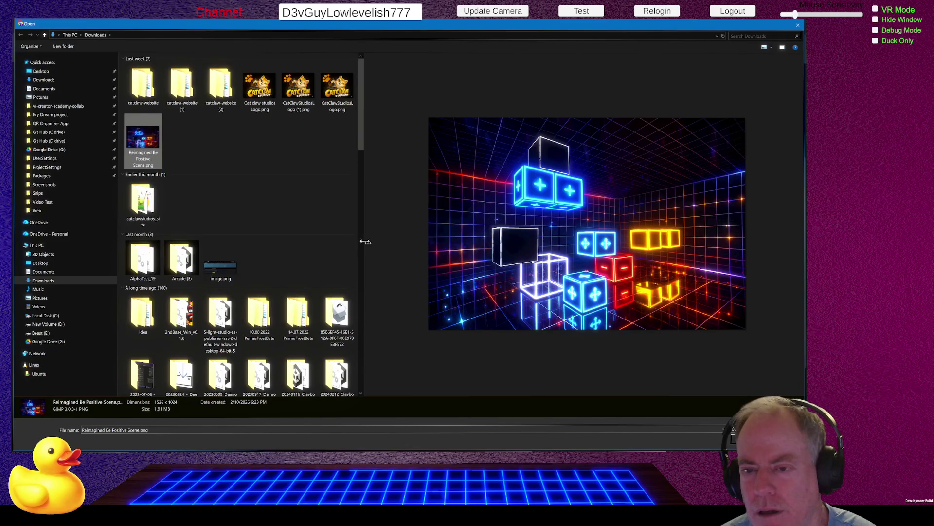
- Browse D: > Be_Positive_3D > Be Positive 3D > Assets > Resources > Steam Page > Screenshots, then cancel
mouse_move(364, 241)
left_mouse_down()
mouse_move(244, 239)
mouse_move(293, 233)
left_mouse_up()
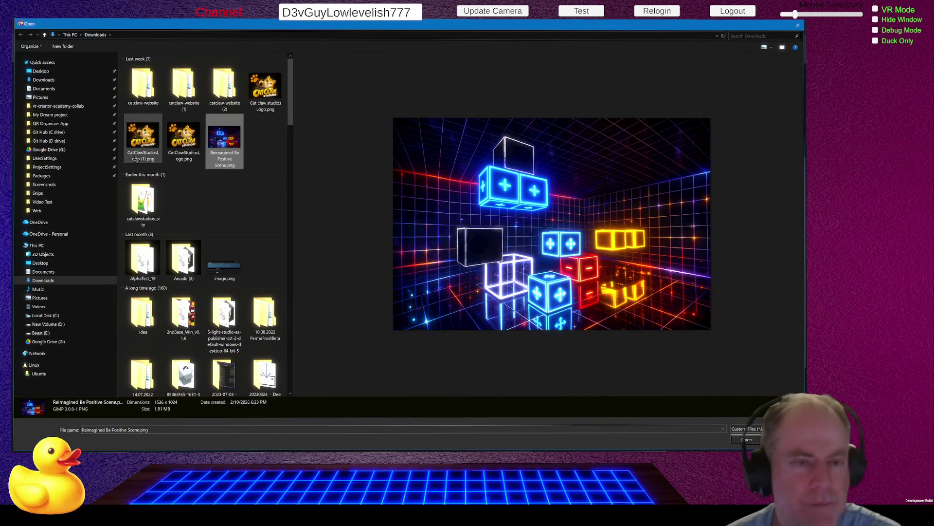
left_click(88, 141)
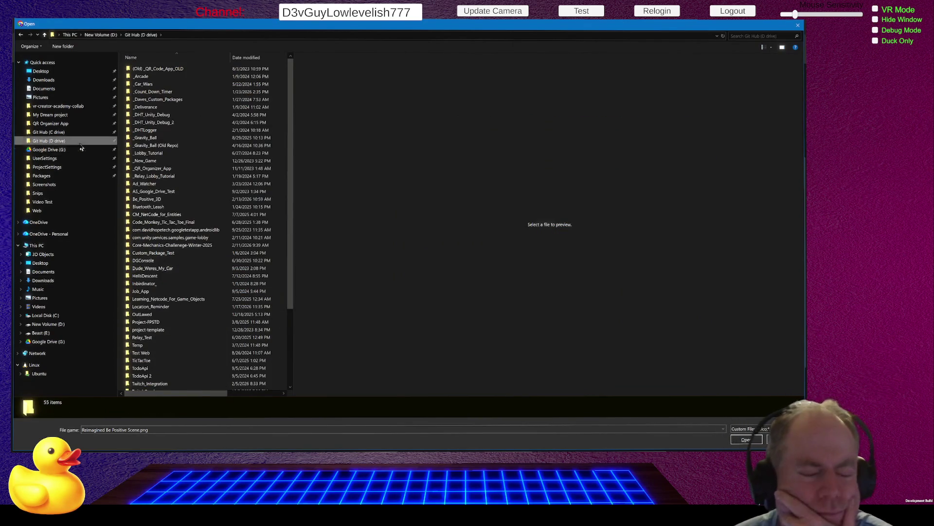
double_click(156, 200)
double_click(170, 78)
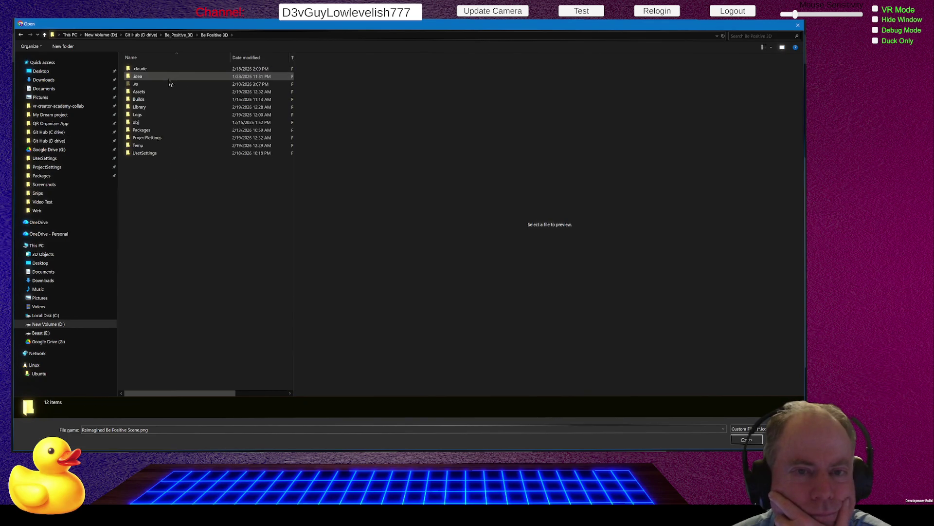
double_click(157, 92)
left_click(155, 115)
double_click(156, 117)
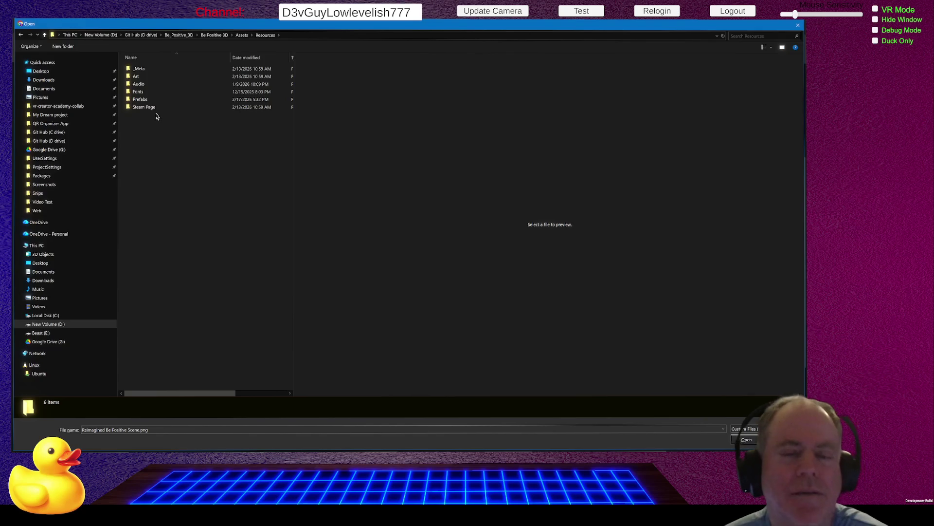
left_click(158, 108)
double_click(158, 108)
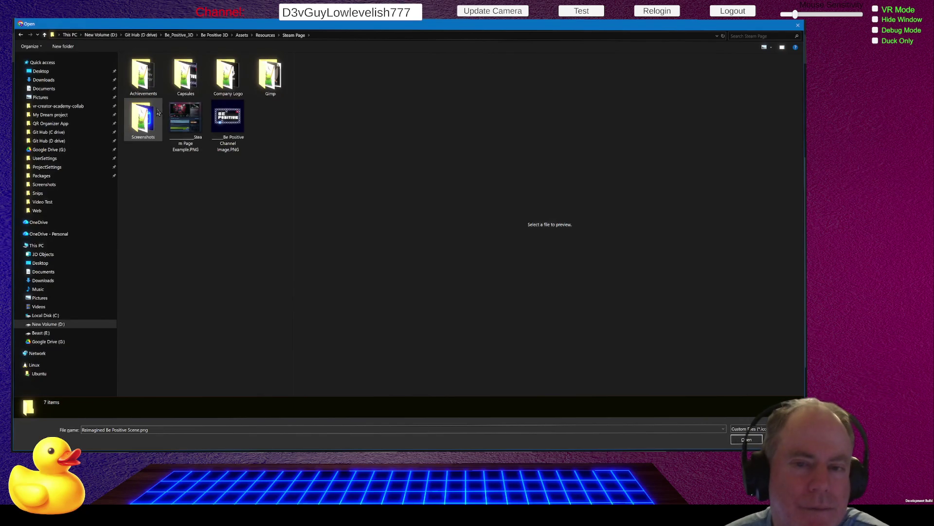
double_click(142, 120)
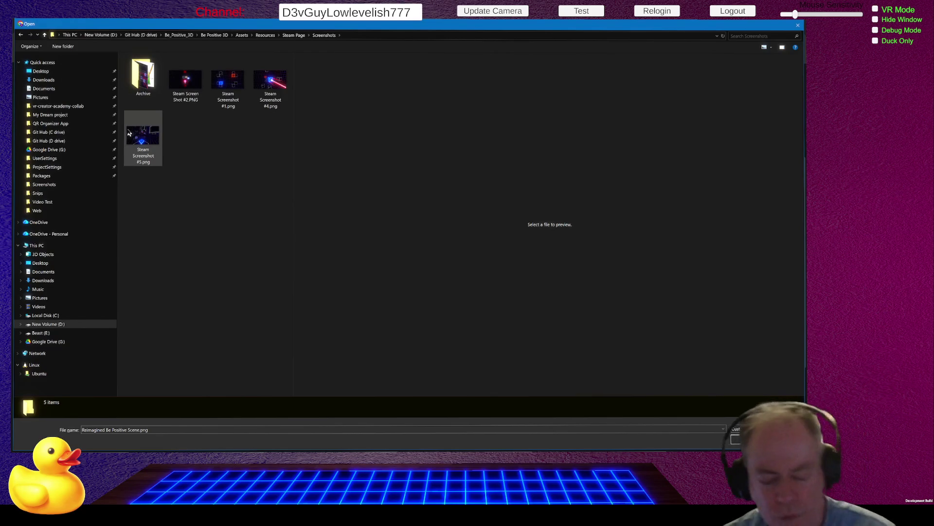
key("Escape")
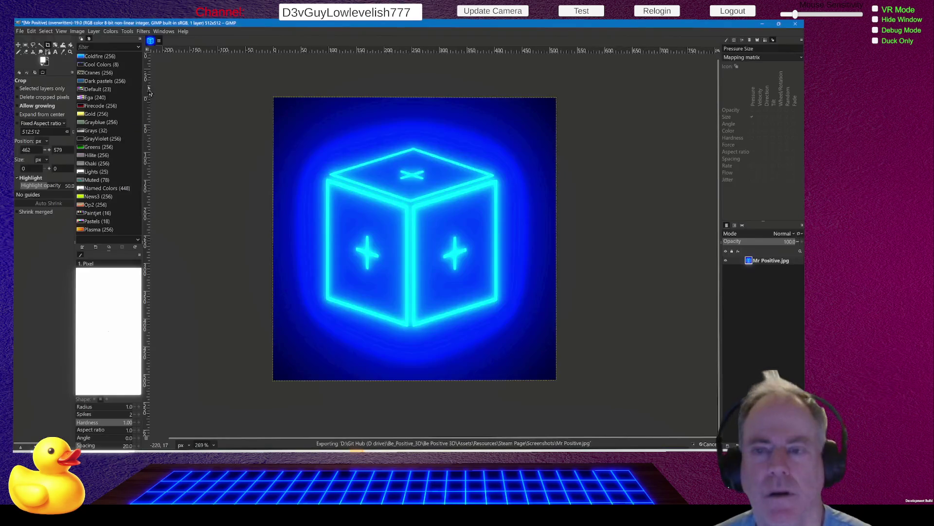
- Export the image as Mr Positive.png into the Screenshots folder, replacing the .jpg extension
left_click(19, 32)
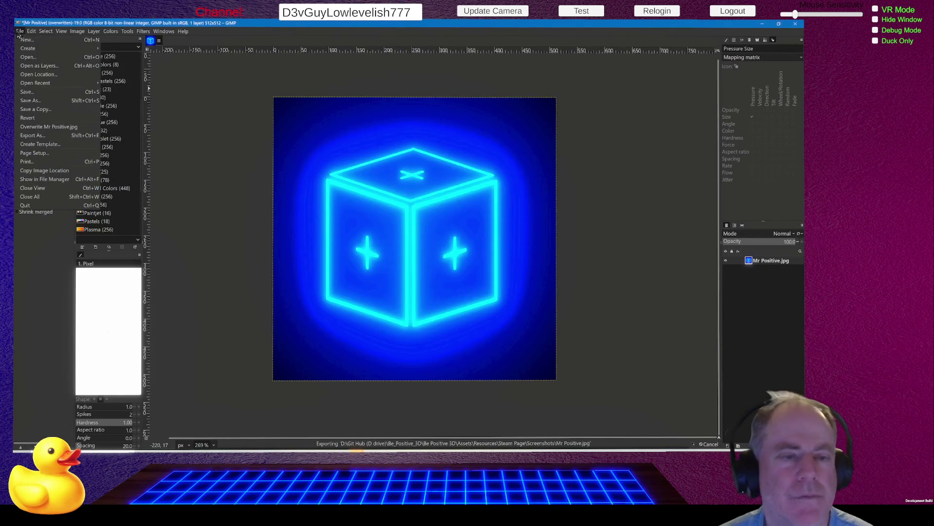
left_click(32, 136)
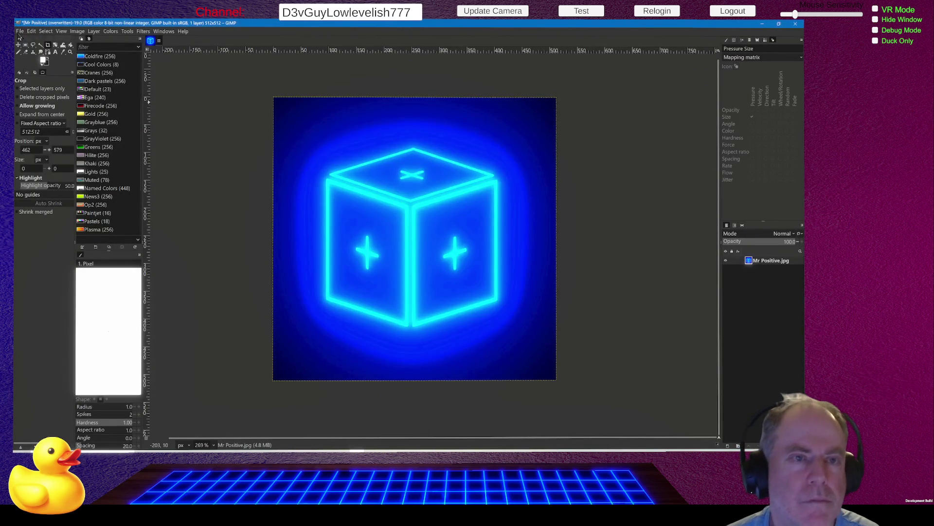
left_click(20, 31)
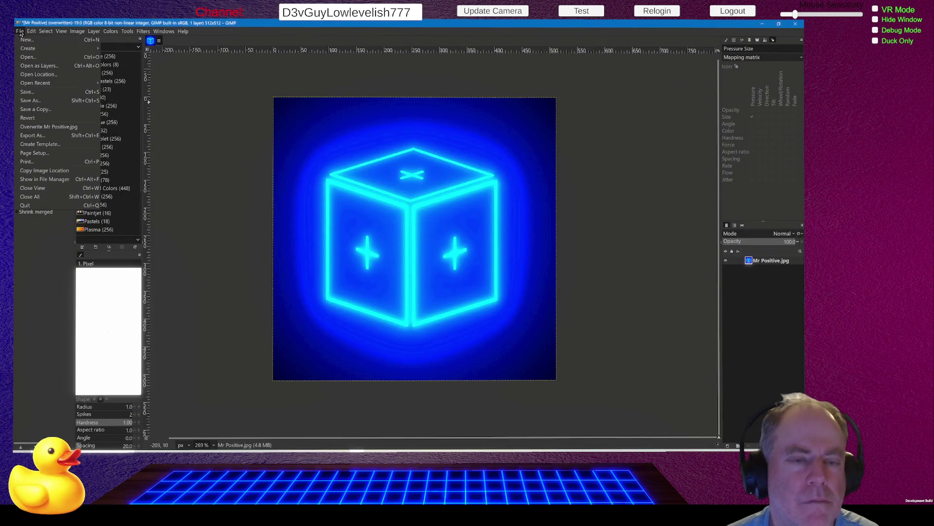
left_click(45, 136)
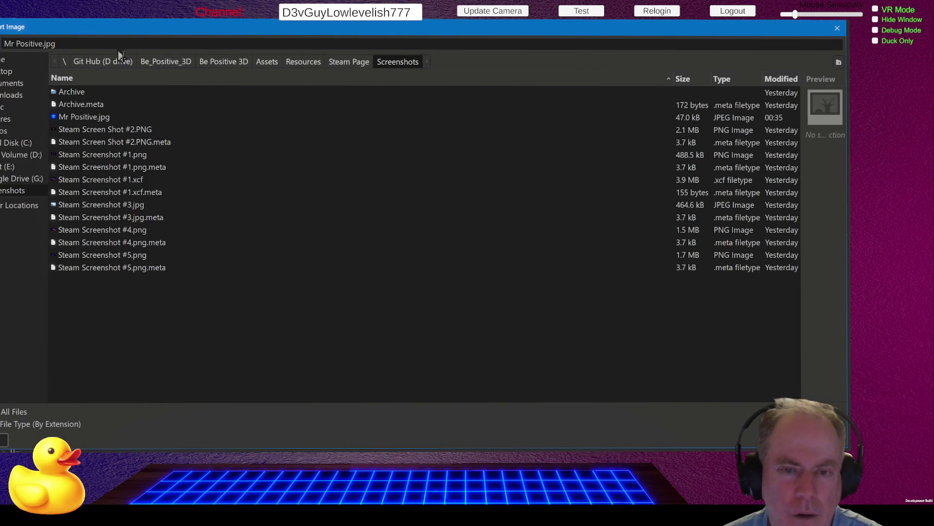
left_click(95, 44)
key("BackSpace")
key("BackSpace")
key("BackSpace")
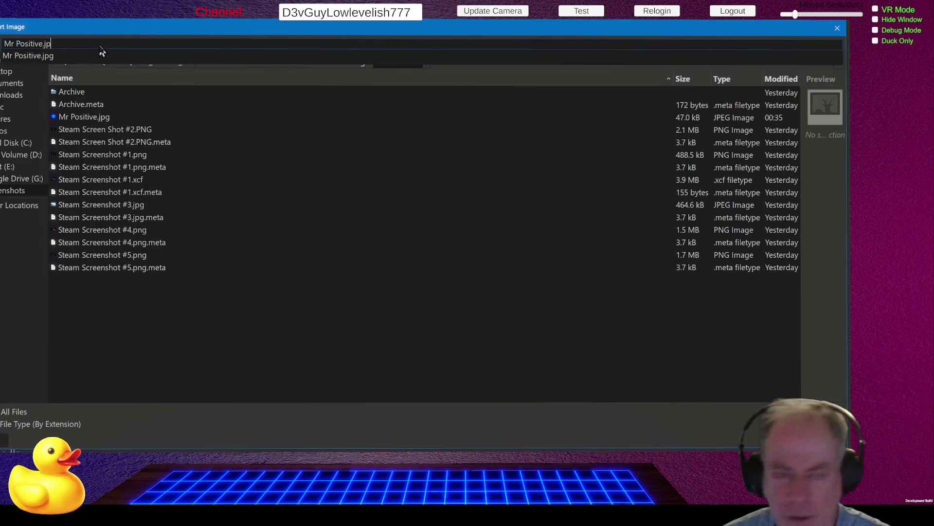
type("jpg")
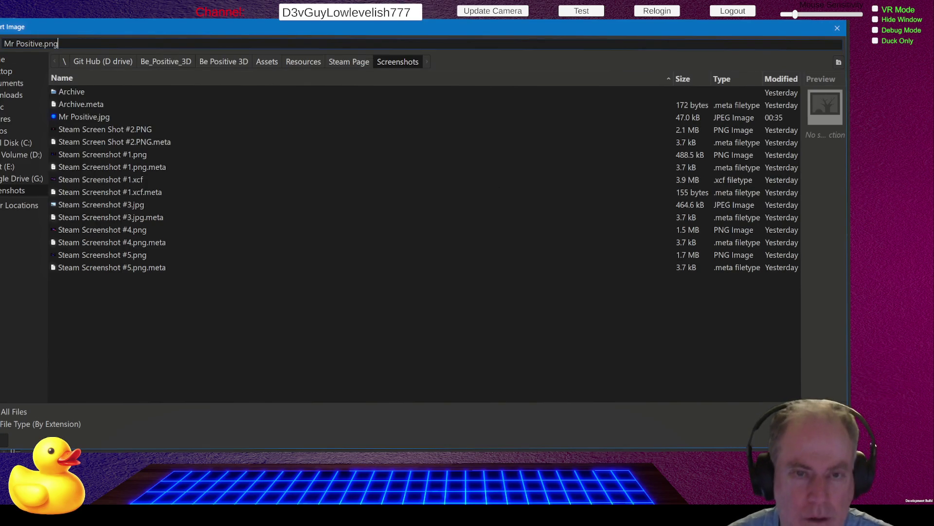
key("Return")
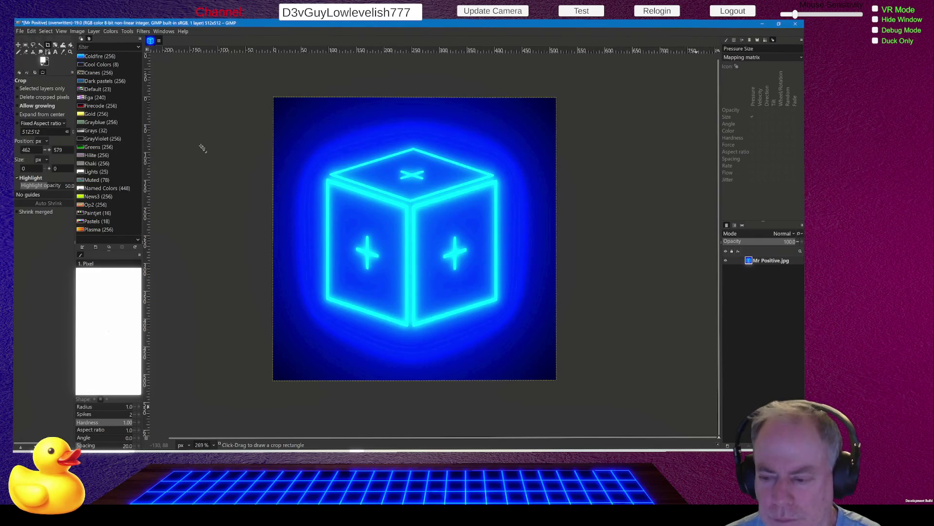
- Refresh the Screenshots folder in the Open dialog and select the new Mr Positive.png
key("alt+Tab")
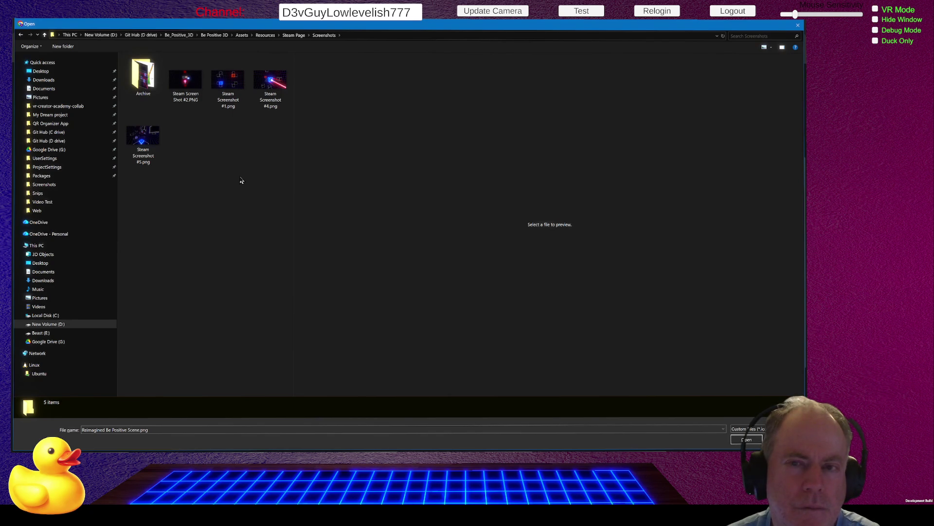
key("Escape")
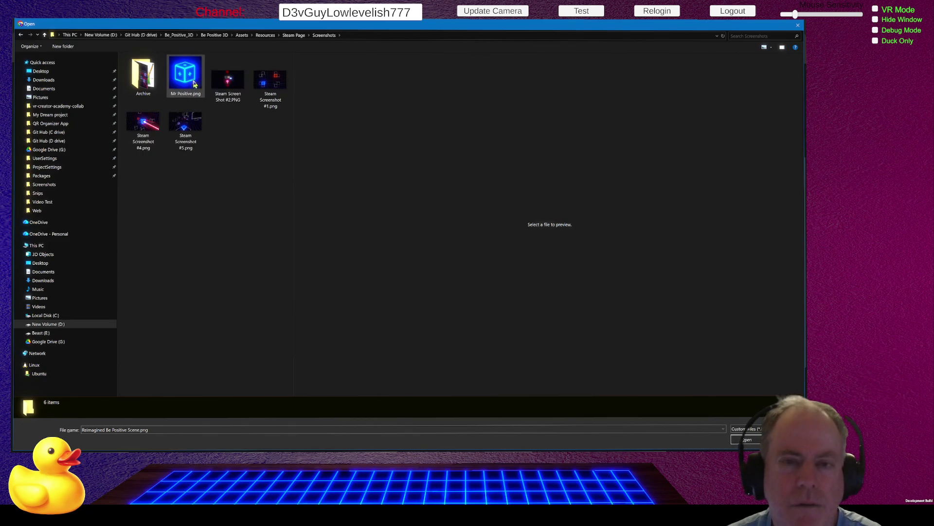
left_click(191, 78)
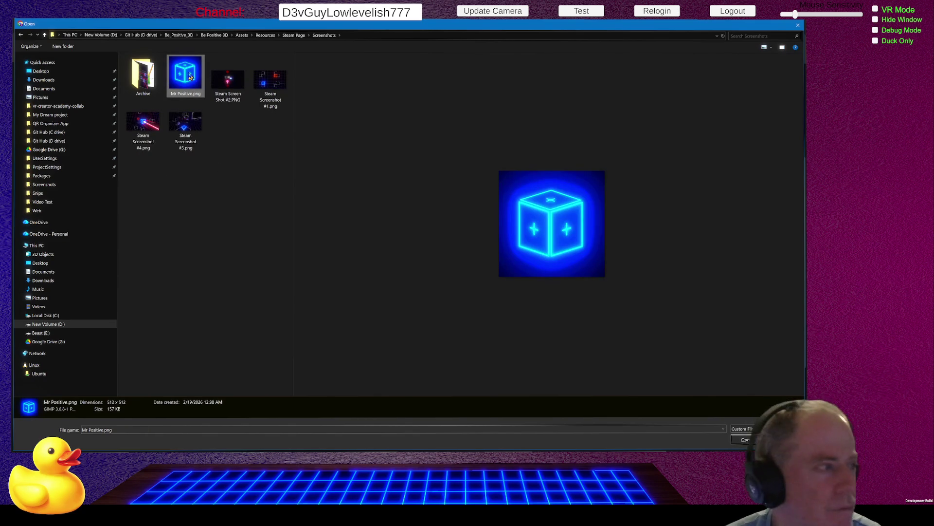
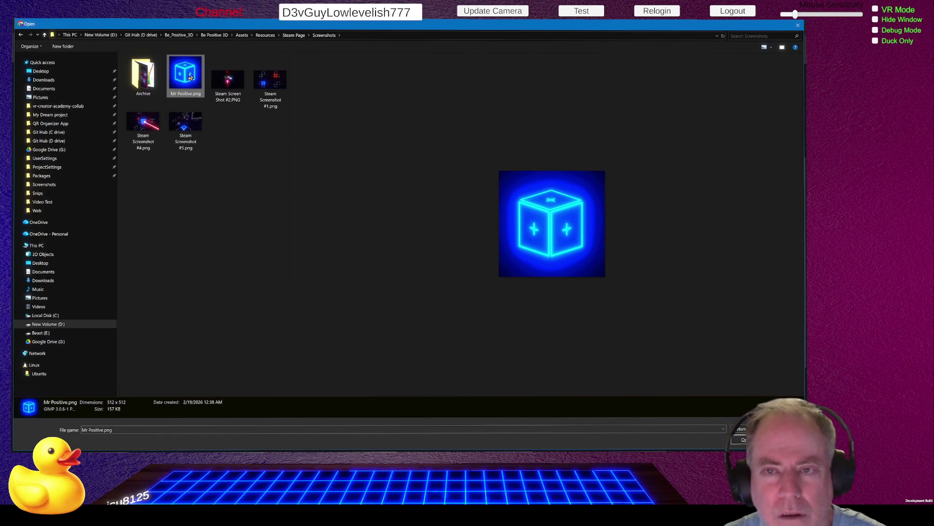
- Choose Mr Positive.png from the Screenshots folder in the Open dialog
double_click(190, 76)
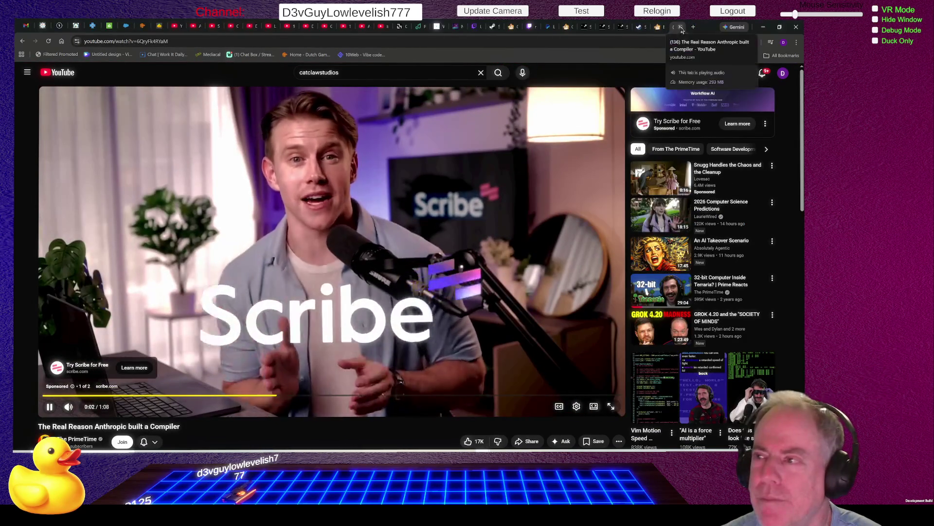
- Copy the Cat Claw Studios Be Positive page URL and return to the Steamworks editor
left_click(682, 28)
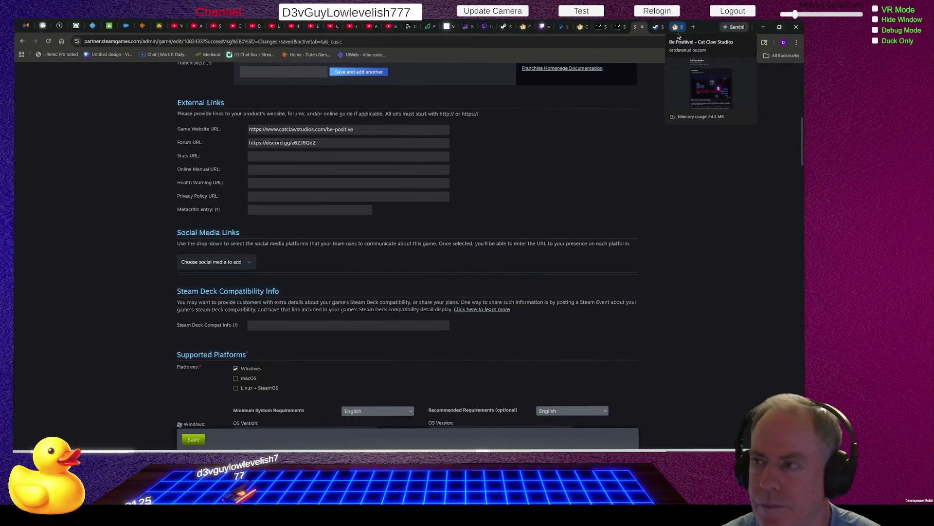
left_click(679, 33)
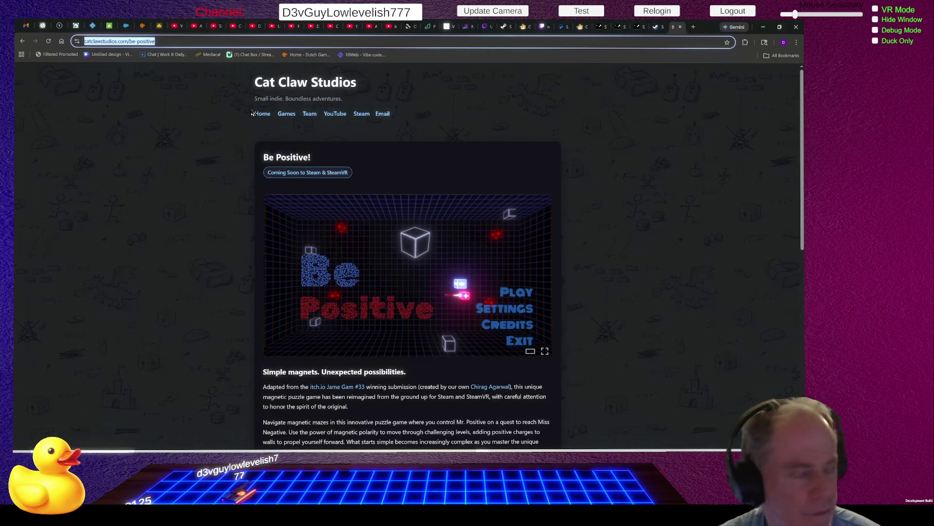
left_click(176, 40)
left_click_drag(197, 43, 84, 42)
key("ctrl+c")
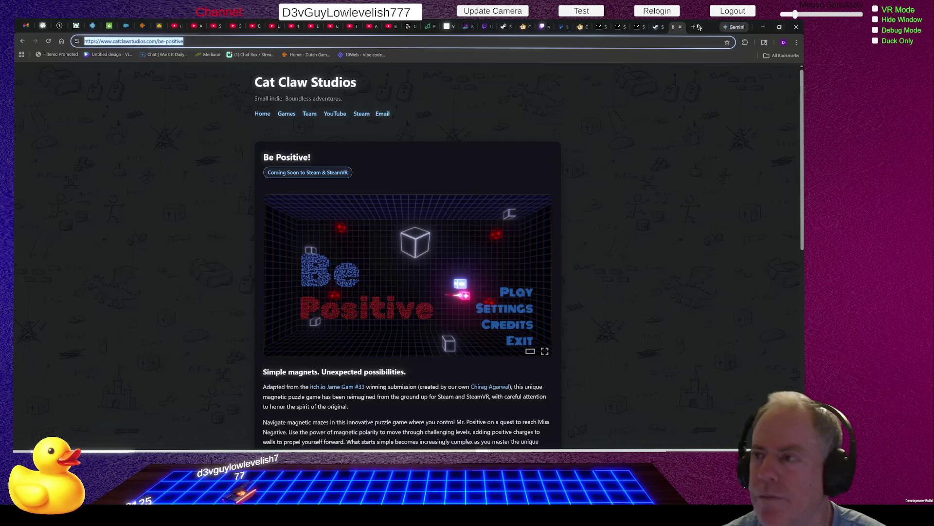
left_click(637, 27)
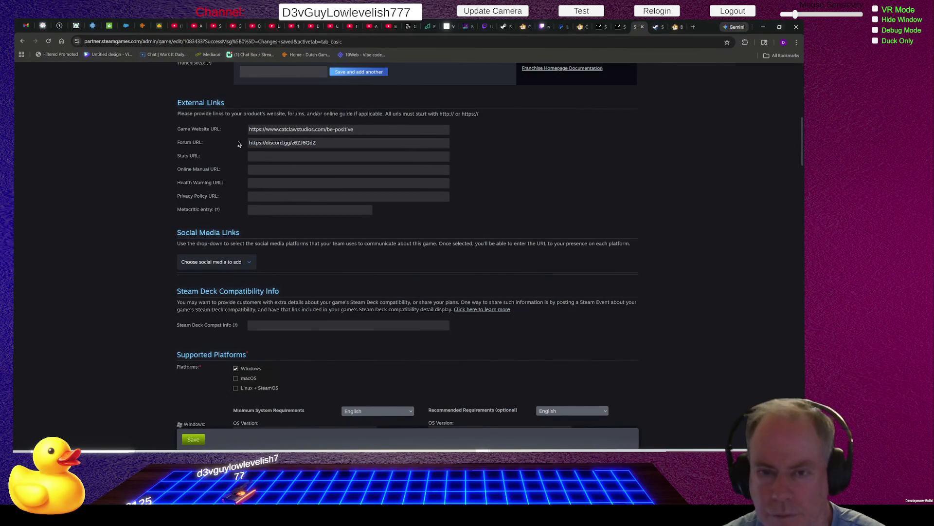
- Add a YouTube social media link with the pasted Be Positive page URL, then go to YouTube
left_click(249, 262)
scroll(233, 232, "down", 3)
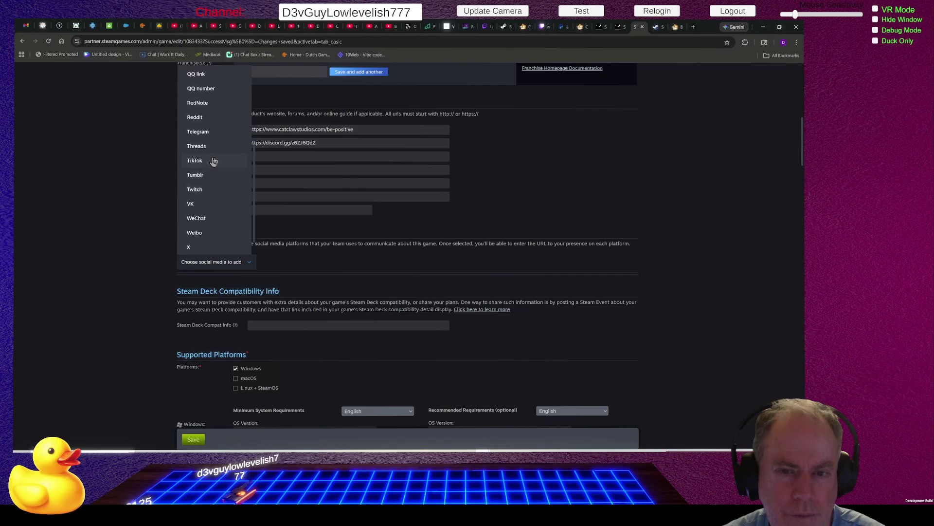
scroll(216, 164, "up", 1)
scroll(216, 165, "down", 1)
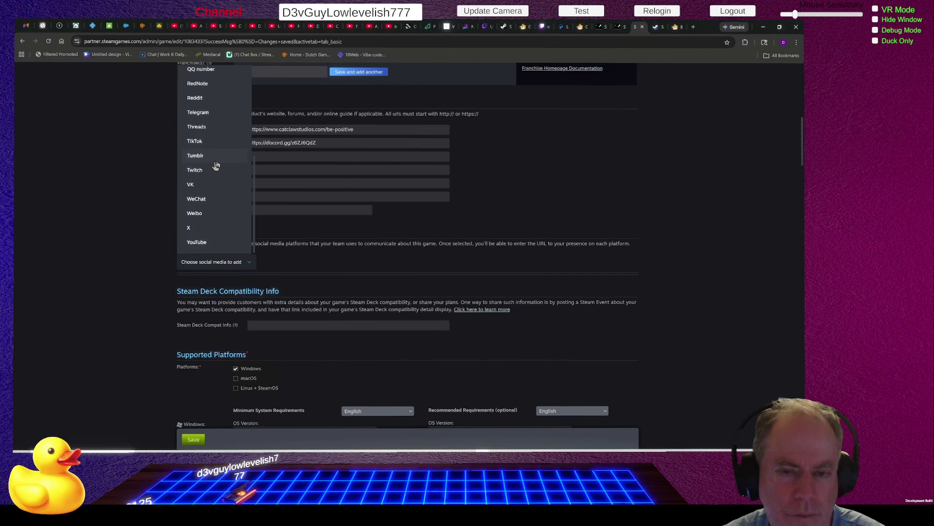
scroll(216, 164, "down", 1)
left_click(212, 194)
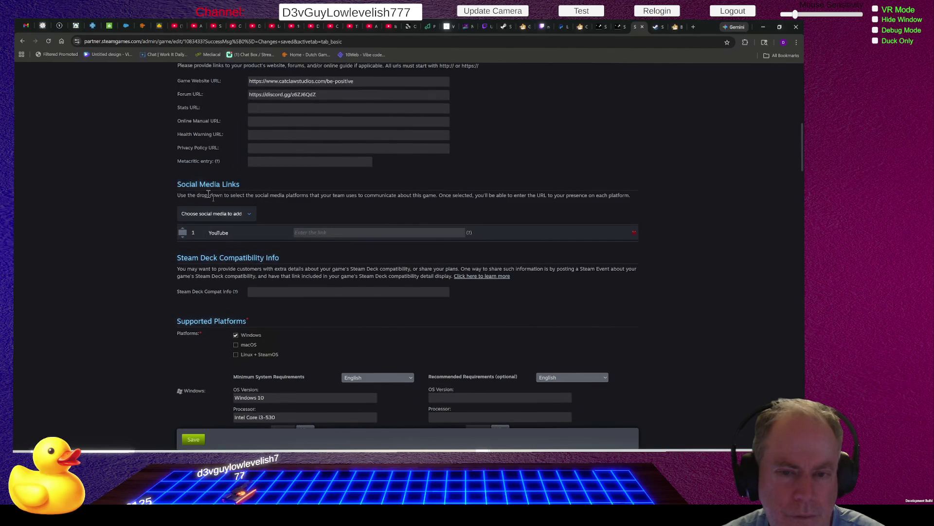
left_click(323, 231)
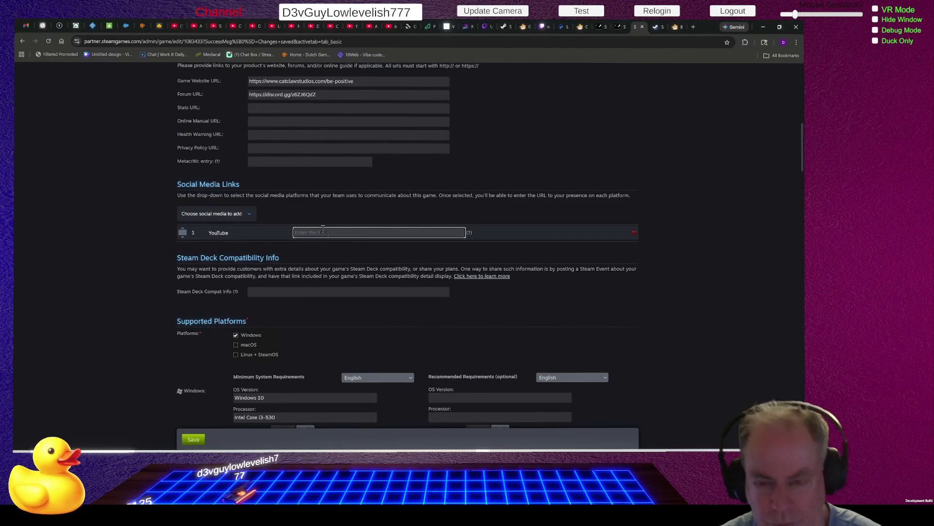
key("ctrl+v")
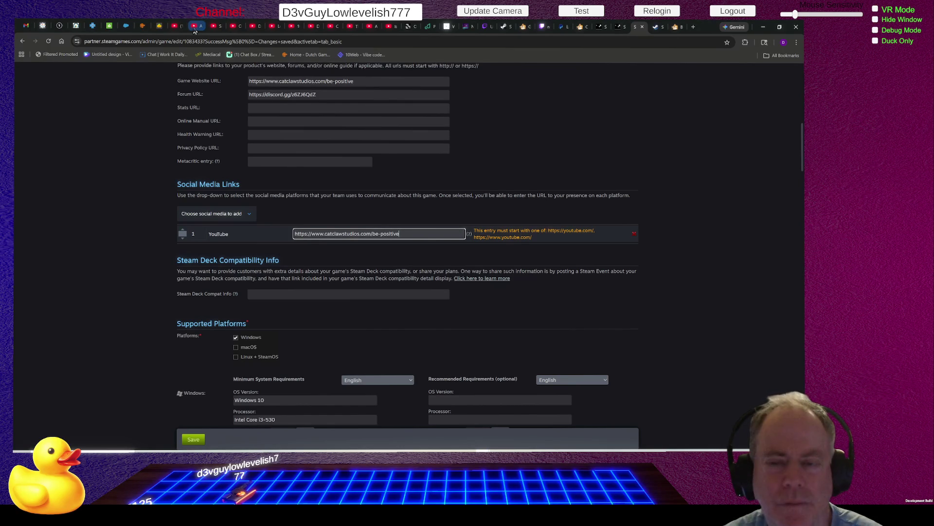
left_click(178, 28)
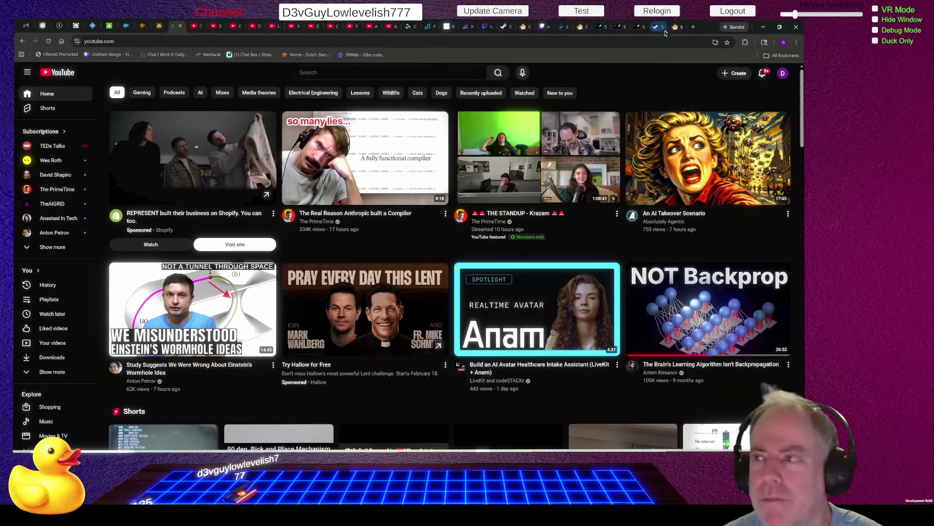
left_click(794, 32)
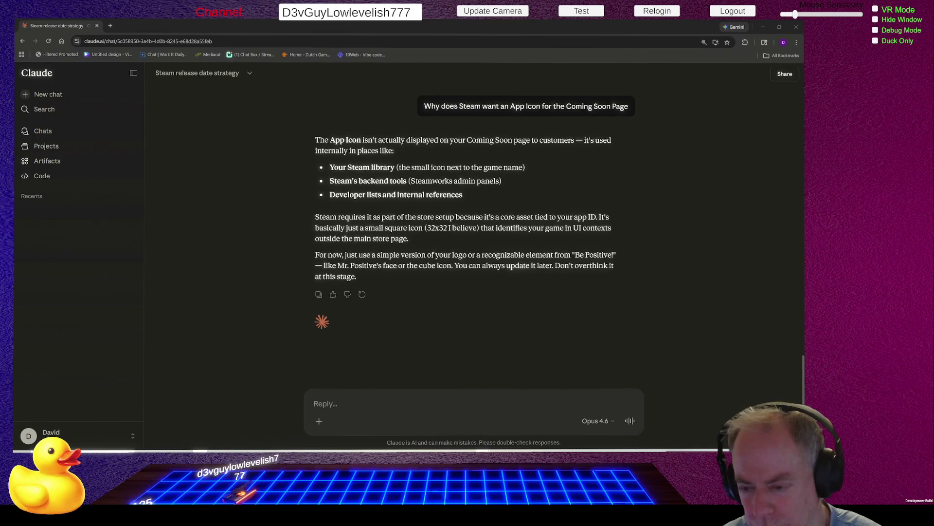
- Switch over to the Be Positive! store page window with Alt+Tab
key("alt+Tab")
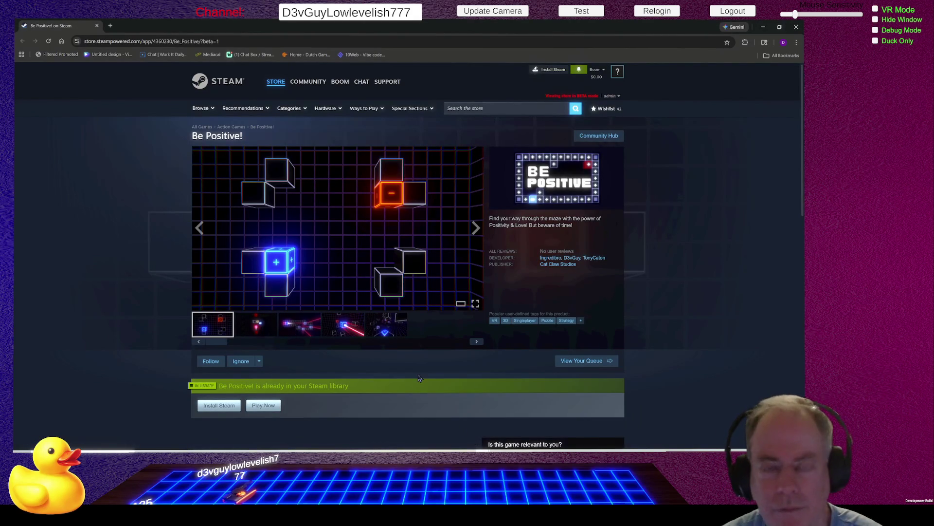
- Bring the Claude 'Steam release date strategy' chat window to the front from the taskbar
mouse_move(485, 449)
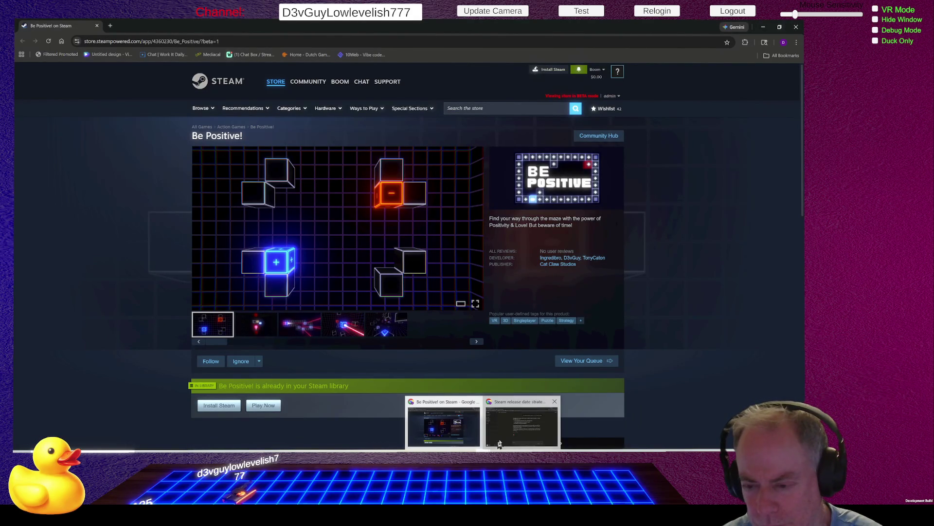
mouse_move(516, 432)
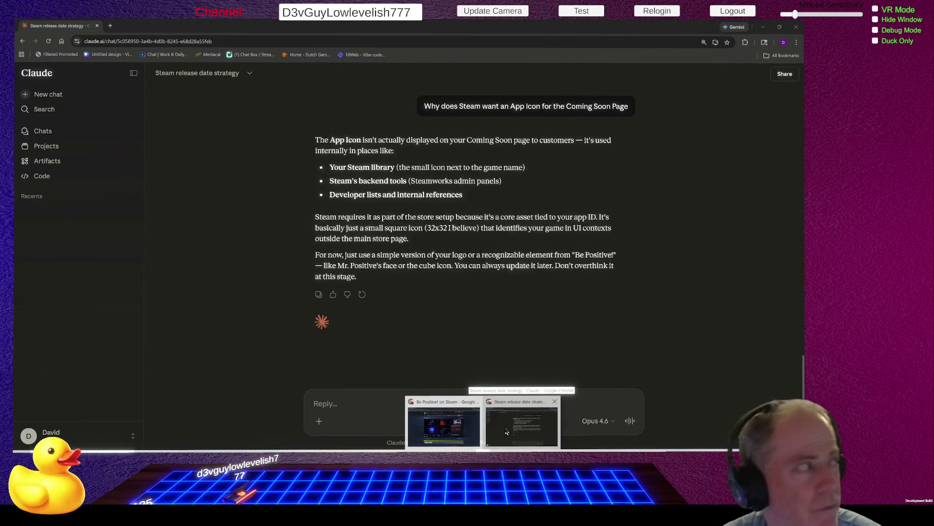
left_click(507, 432)
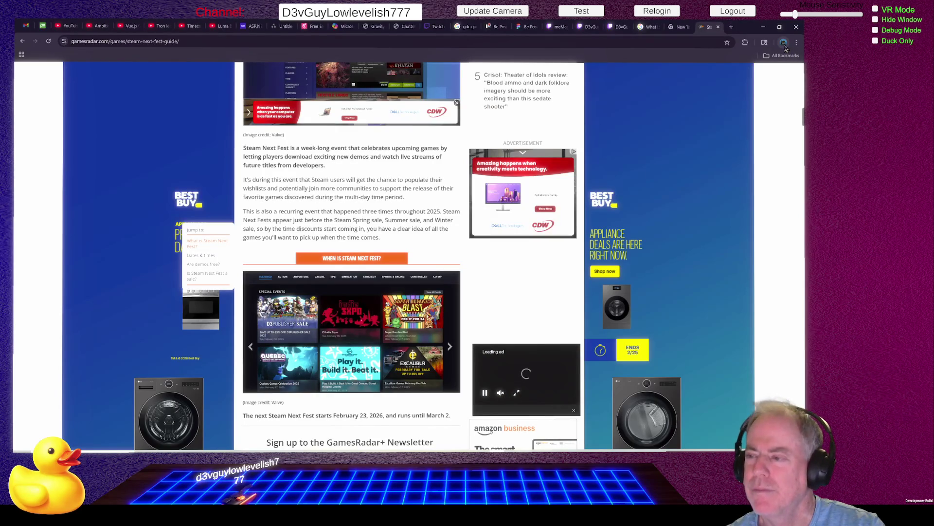
- Leave the GamesRadar Next Fest guide for the Twitch Video Producer past broadcasts list
scroll(628, 105, "up", 7)
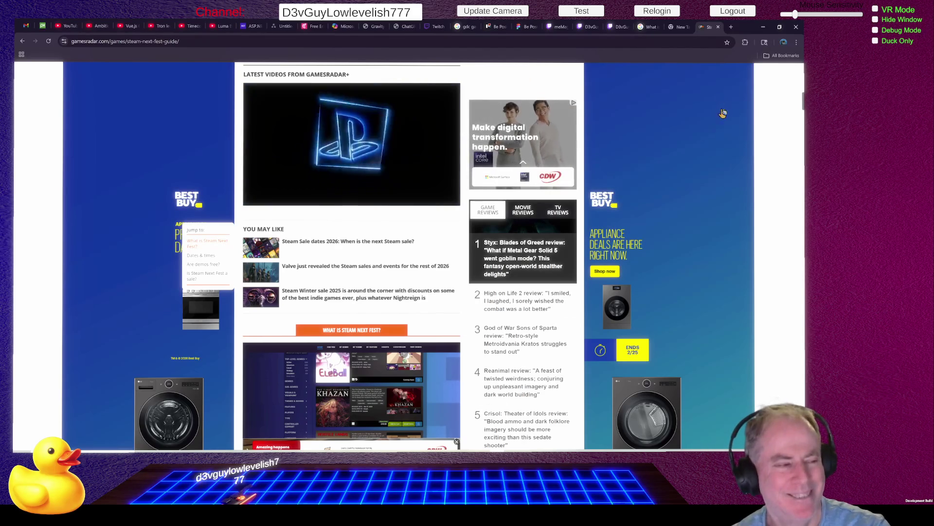
left_click(617, 28)
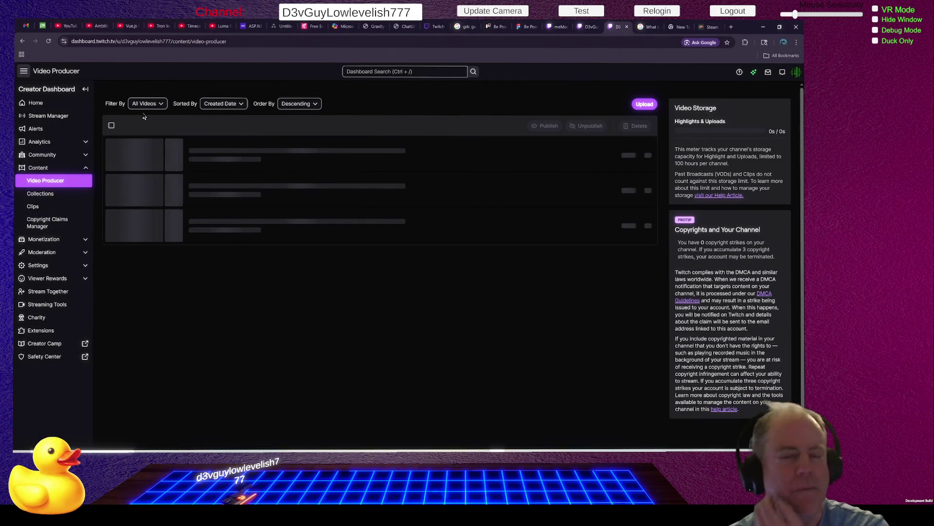